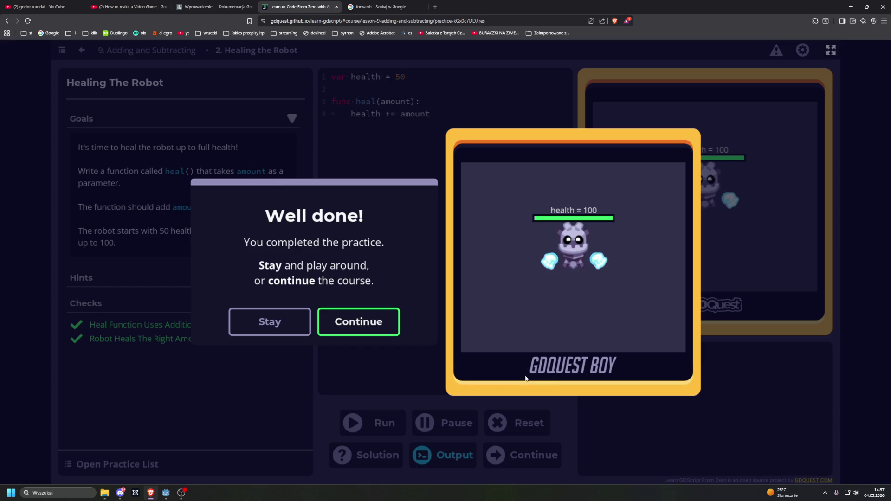
Check the Sound settings, then start the How to make a Video Game Godot tutorial video
right_click(850, 493)
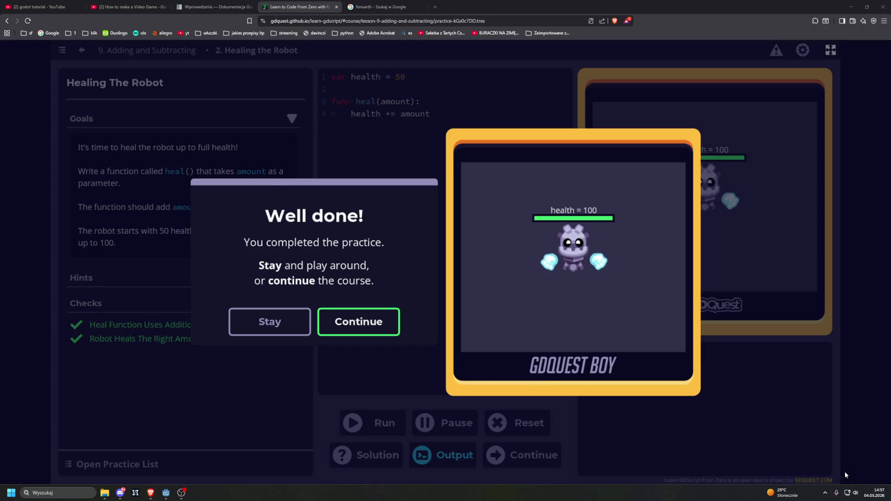
left_click(831, 451)
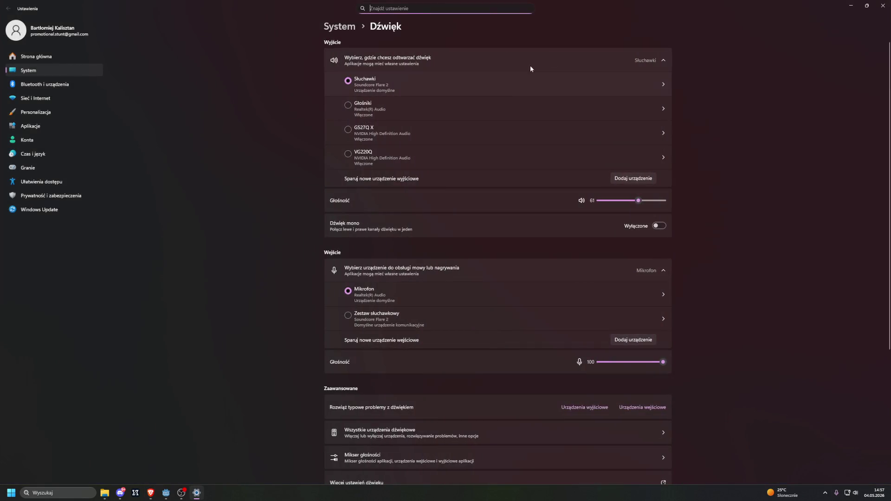
left_click(883, 6)
left_click(128, 6)
left_click(283, 147)
Close the forwarth Google search tab to get back to the completed Healing the Robot practice
left_click(347, 9)
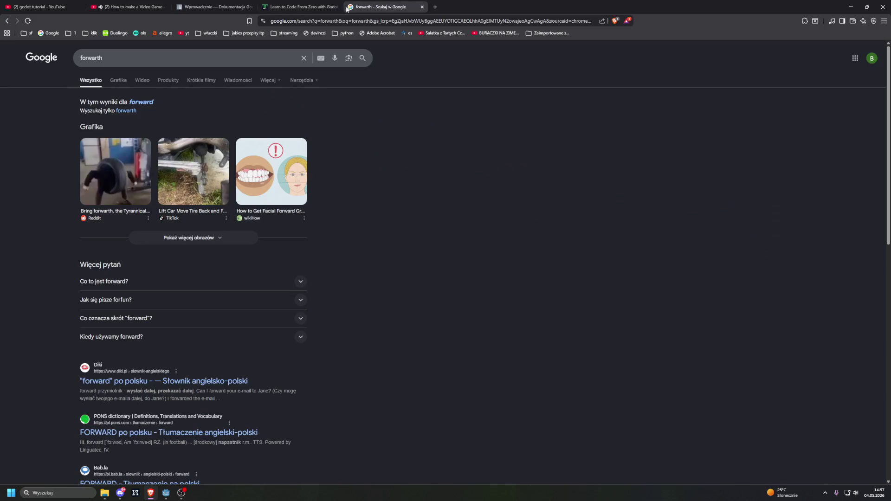
middle_click(353, 3)
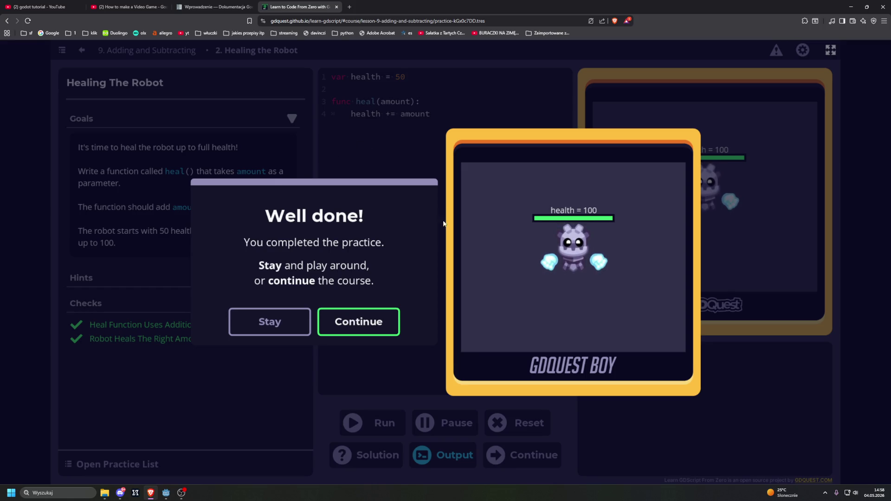
Go on to lesson 10, The Game Loop, and submit 1 as the _process(delta) parameter count
left_click(586, 236)
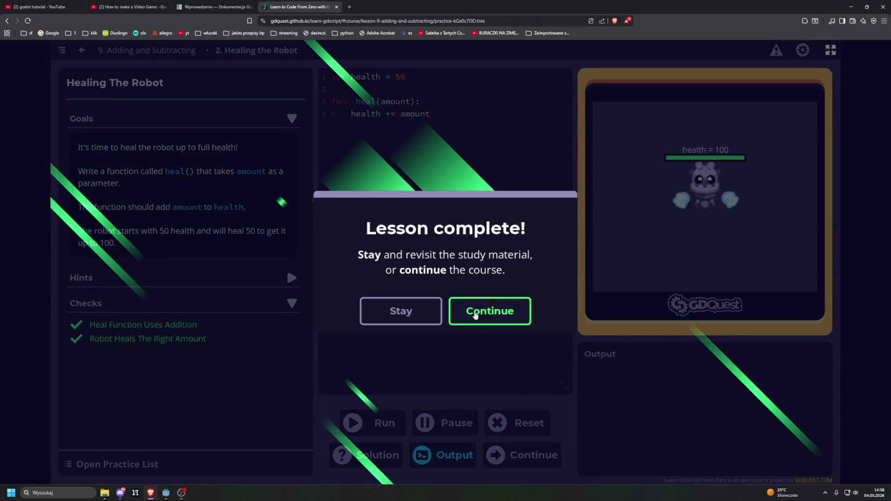
left_click(487, 310)
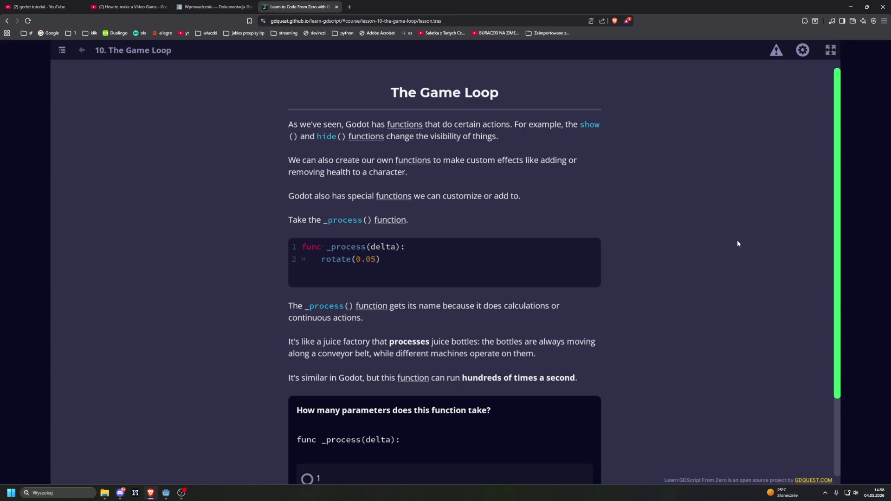
scroll(738, 243, "down", 1)
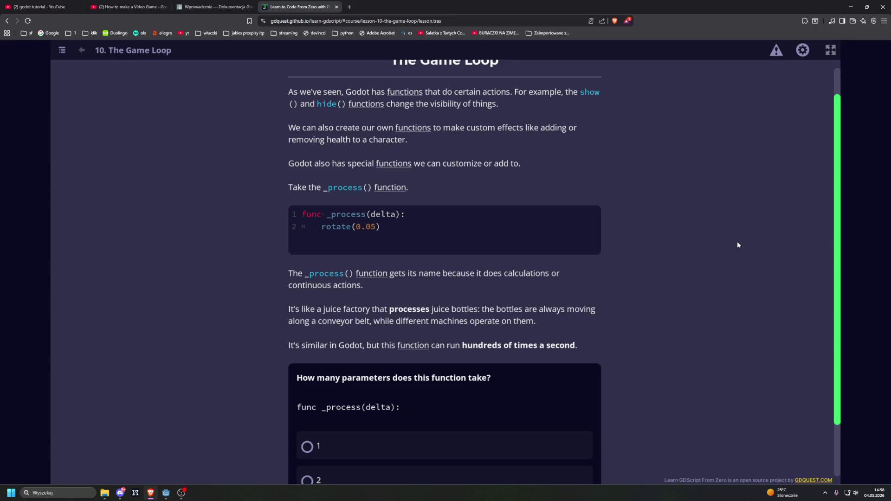
scroll(738, 245, "down", 1)
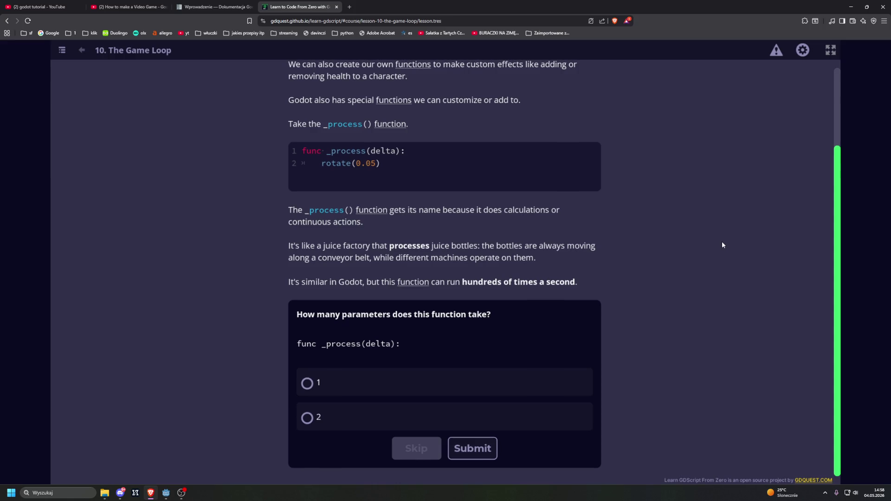
left_click(339, 384)
left_click(472, 448)
scroll(465, 350, "down", 5)
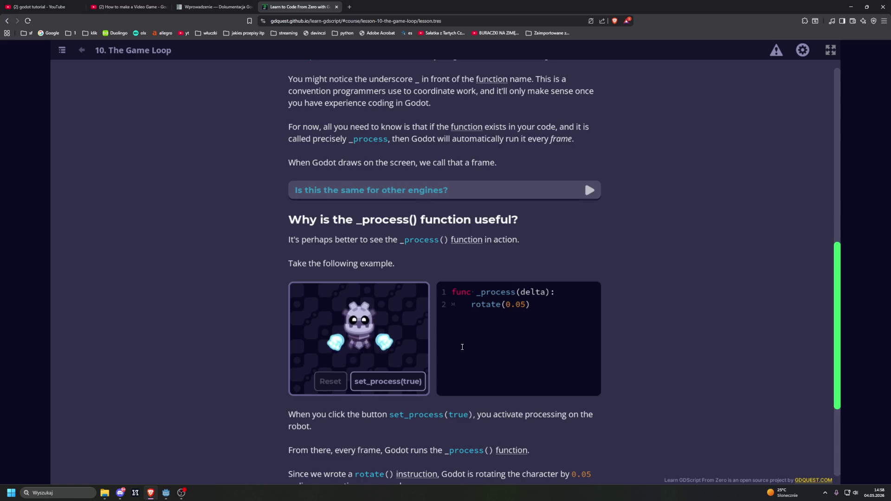
Spin the example robot with set_process(true), glance at the other-engines note, then reset it
left_click(360, 388)
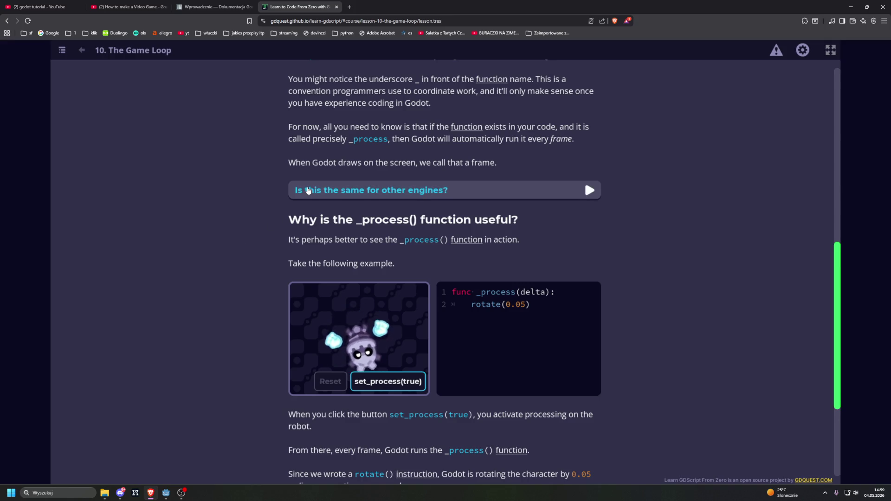
left_click(300, 195)
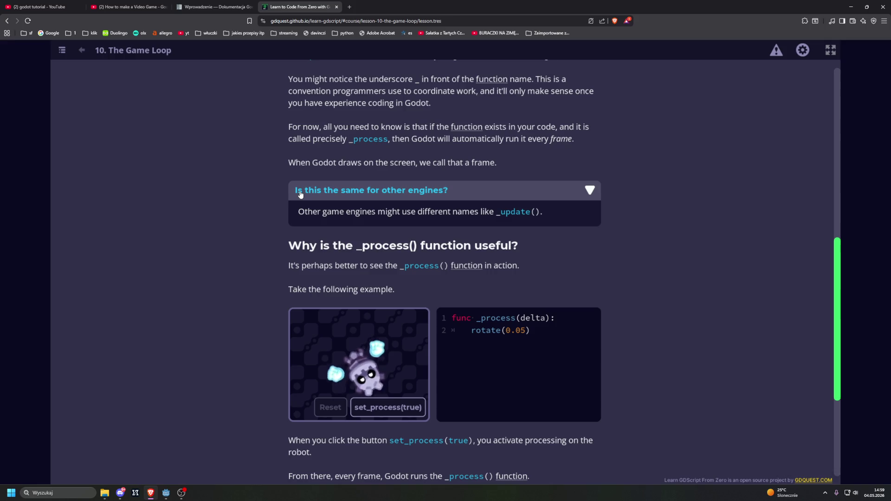
left_click(301, 195)
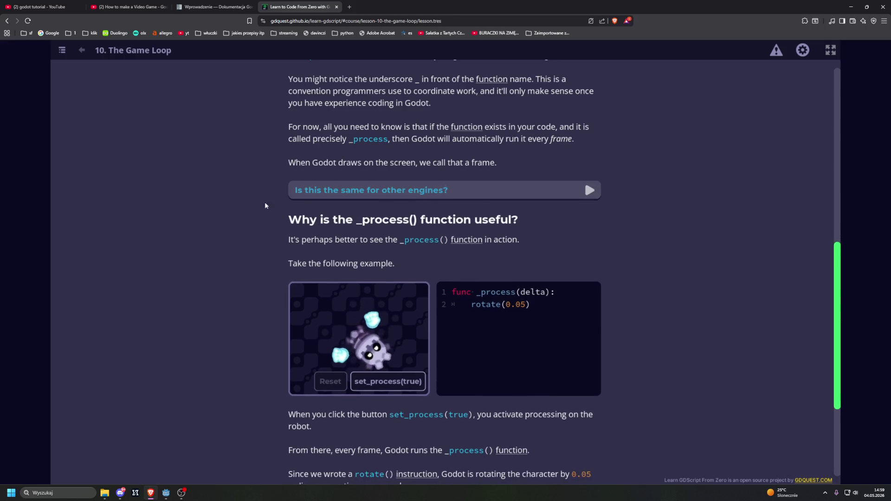
scroll(212, 247, "down", 3)
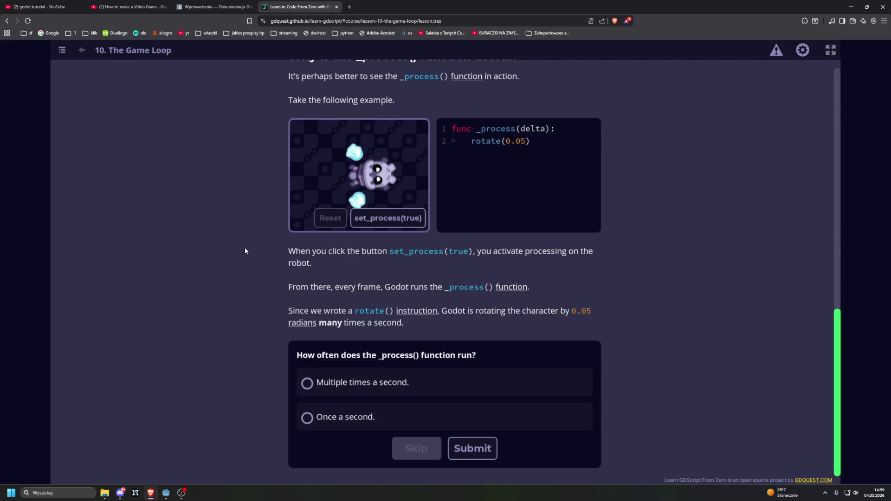
left_click(328, 219)
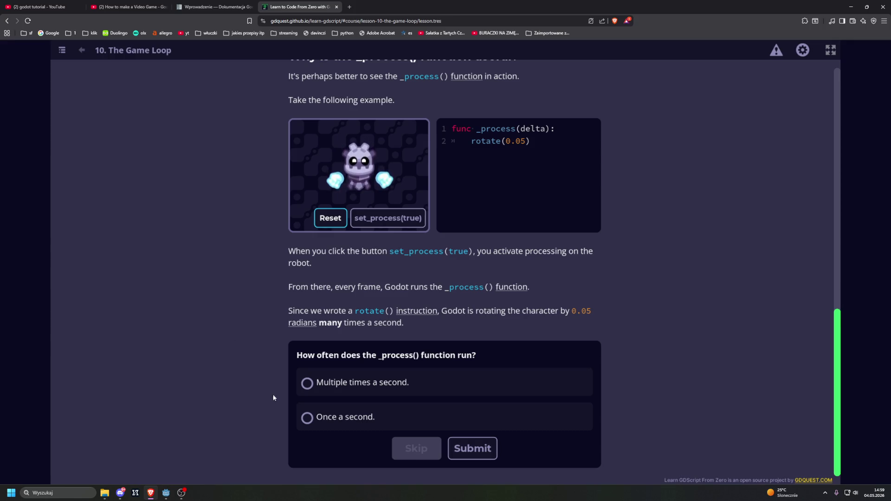
Answer 'Multiple times a second.' to the _process() quiz and open the Rotating A Character Continuously practice
left_click(307, 383)
left_click(473, 448)
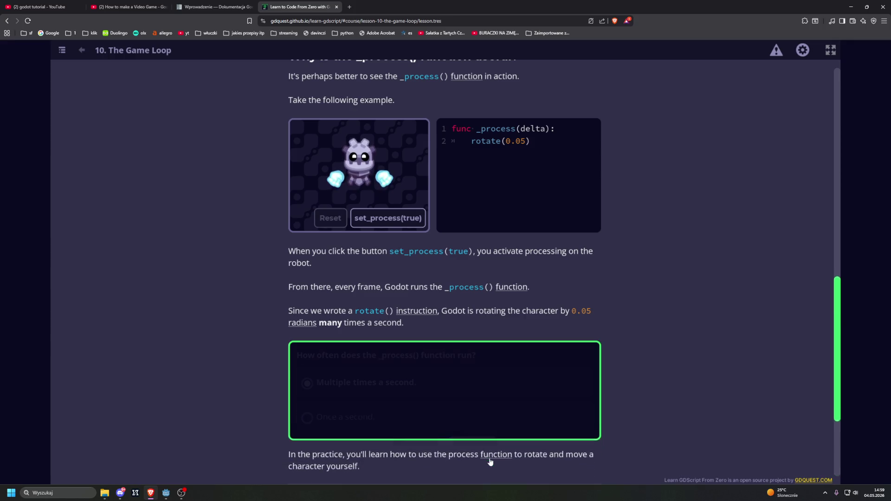
scroll(203, 344, "down", 2)
scroll(204, 344, "down", 1)
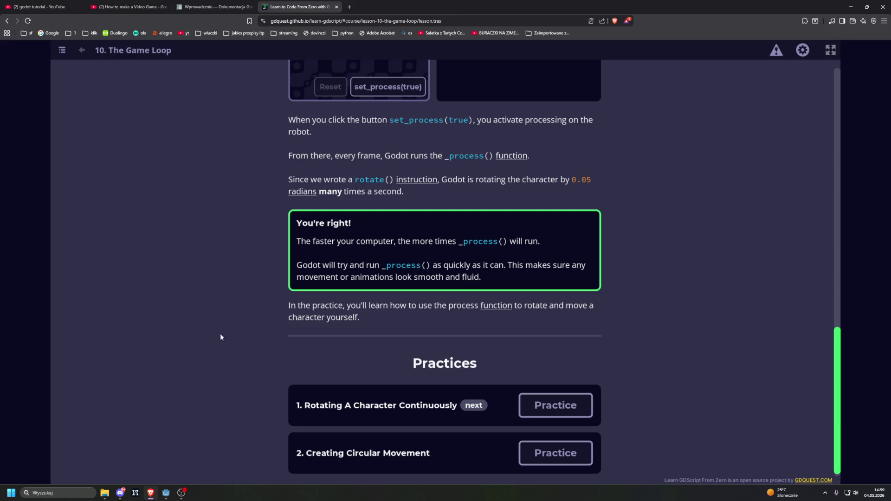
left_click(556, 406)
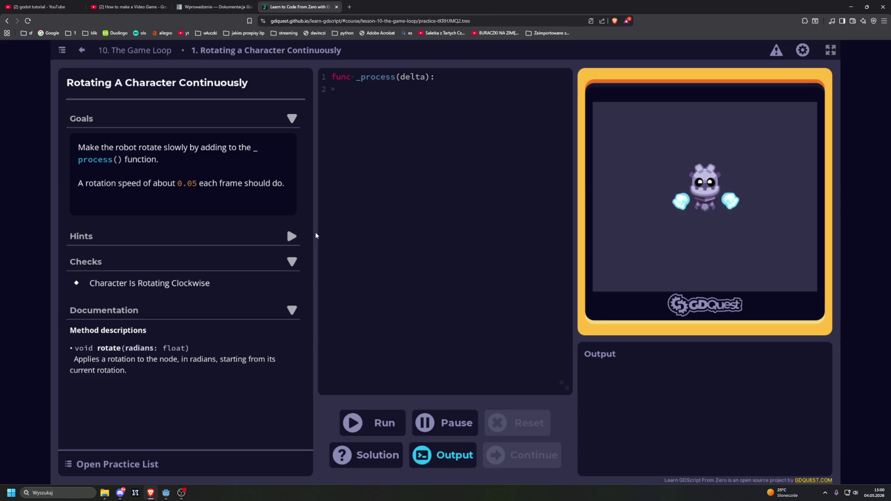
Write rotate(0.05) under _process, fixing the 'roate' typo, run it and continue to the next practice
type("roate")
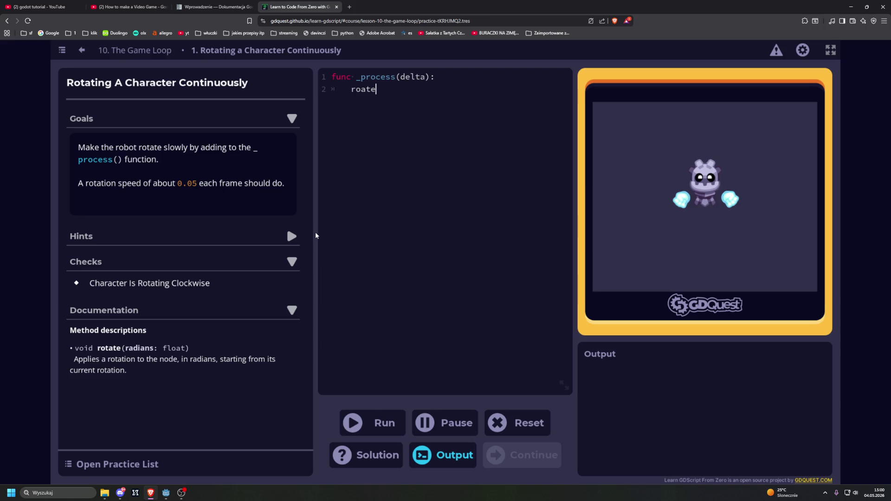
type("(0.0")
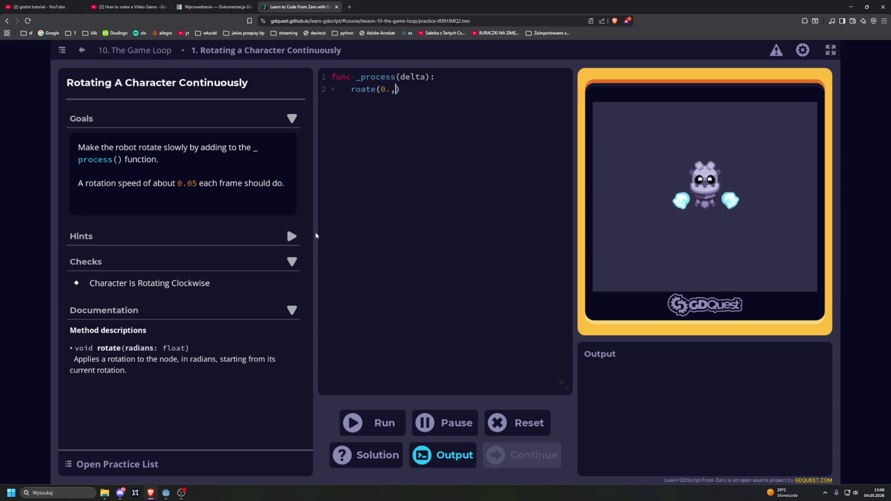
type("5")
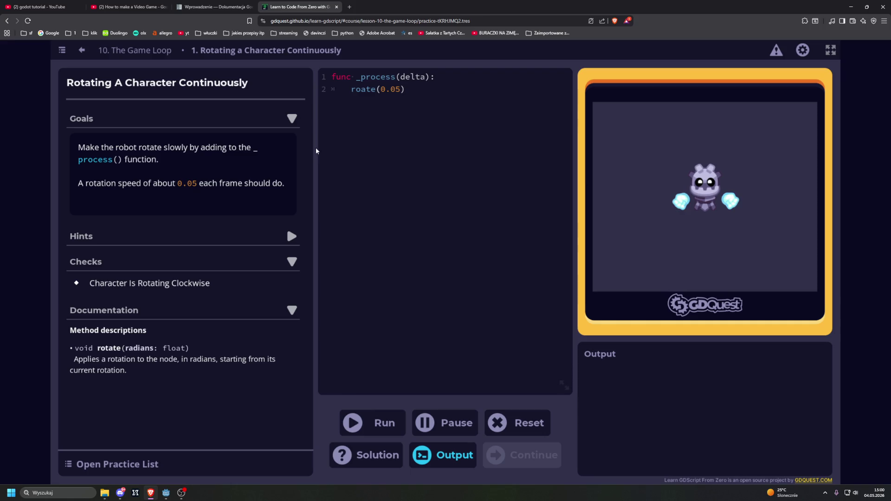
left_click(362, 89)
type("t")
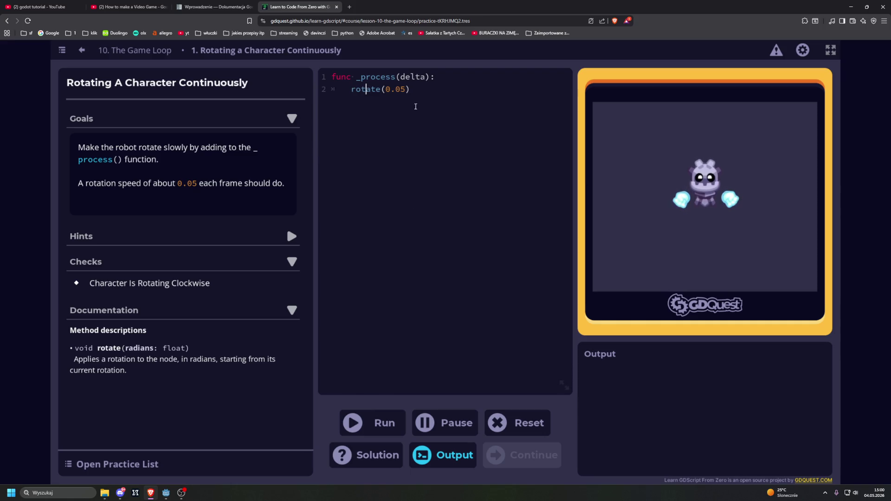
left_click(359, 423)
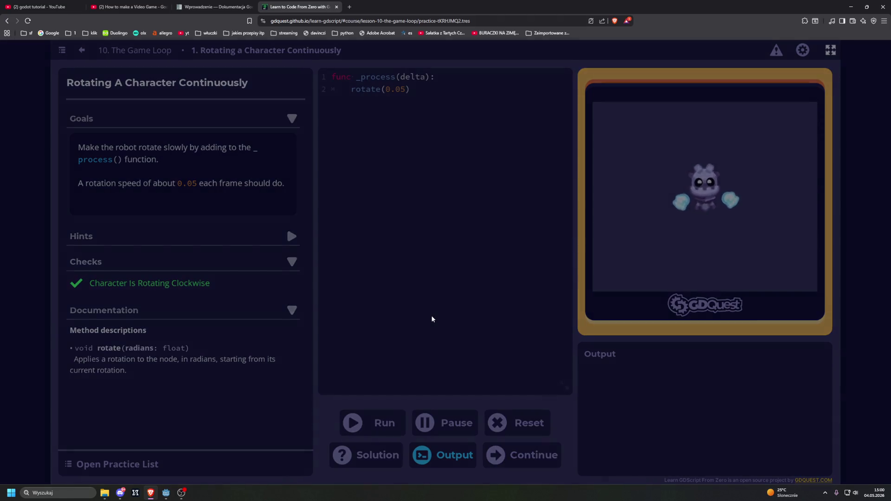
key("Return")
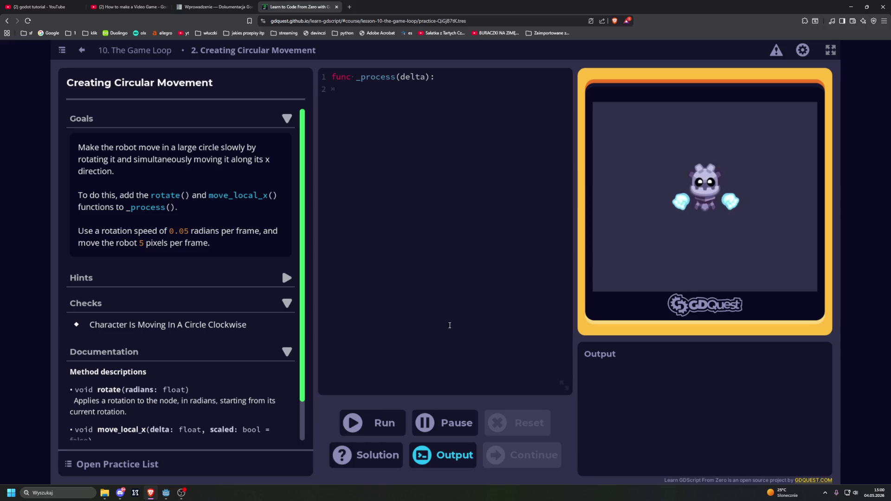
Copy rotate() from the goals and paste it into the _process function body
left_click(451, 308)
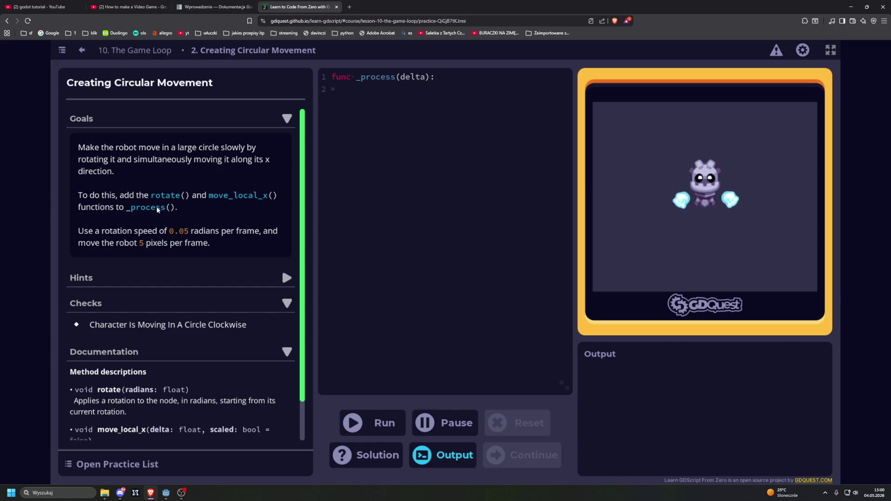
left_click_drag(150, 199, 190, 198)
key("ctrl+c")
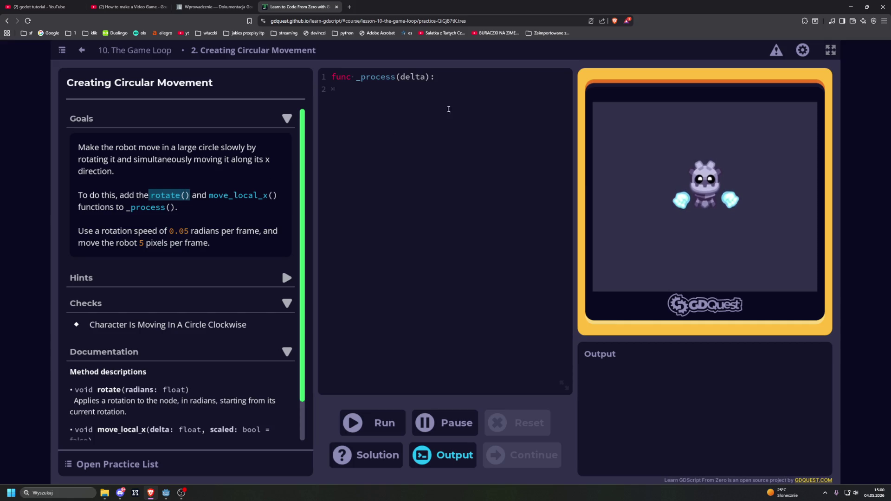
left_click(474, 83)
key("Return")
key("BackSpace")
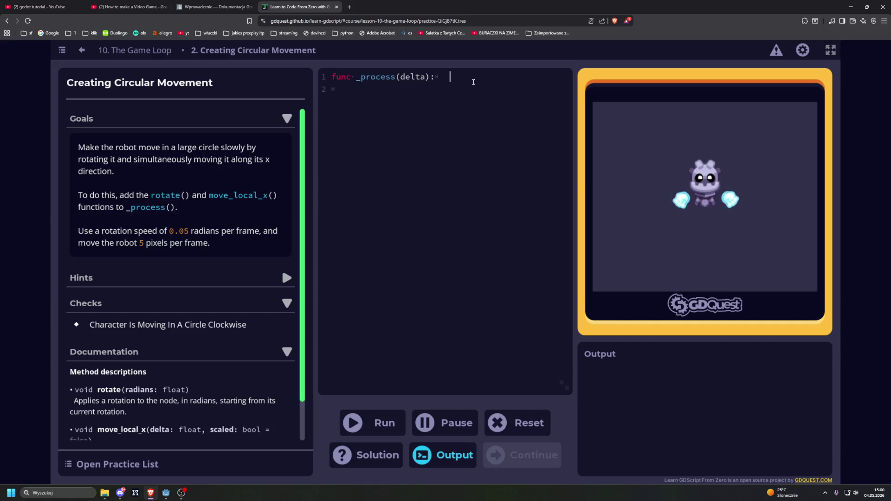
key("Down")
key("ctrl+v")
key("Return")
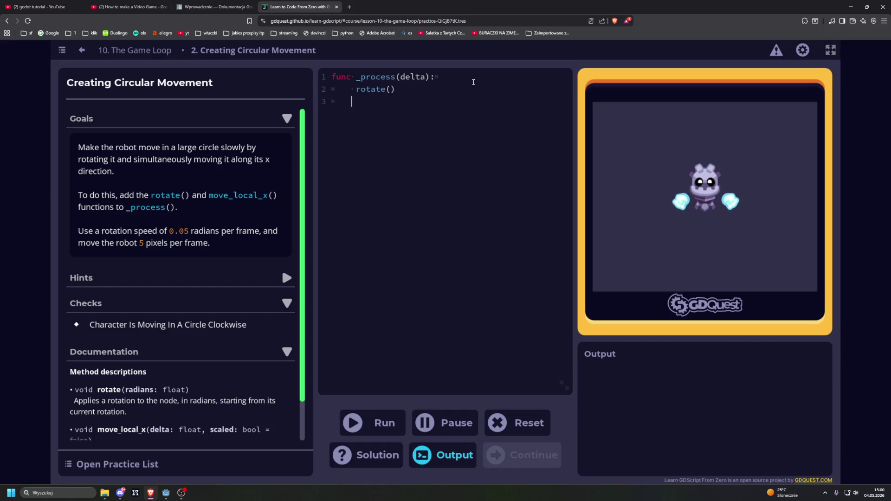
Paste move_local_x() onto line 3 and tidy the stray spaces around both calls
left_click_drag(209, 196, 278, 202)
key("ctrl+c")
left_click(390, 101)
key("ctrl+v")
left_click(356, 89)
key("BackSpace")
key("Down")
key("BackSpace")
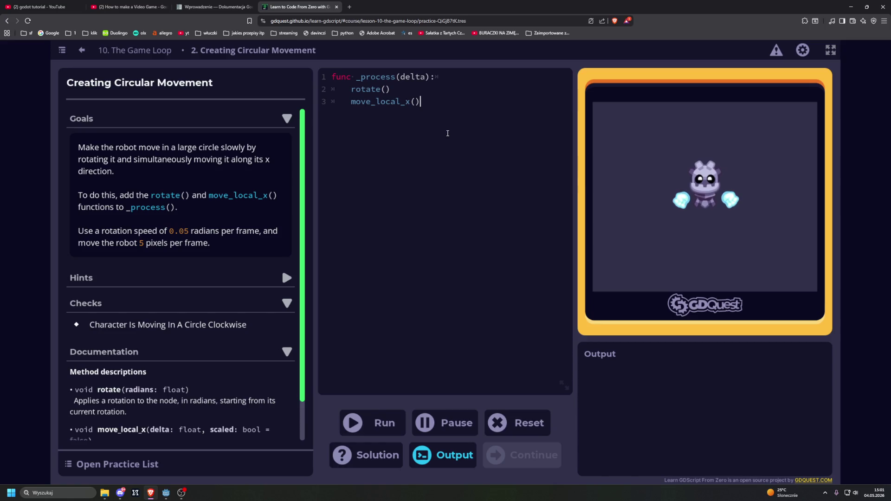
Fill in move_local_x(5) and rotate(0.05), run the code and accept the Well done result
key("Left")
type("5")
key("Up")
key("Left")
type("0.05")
left_click(377, 423)
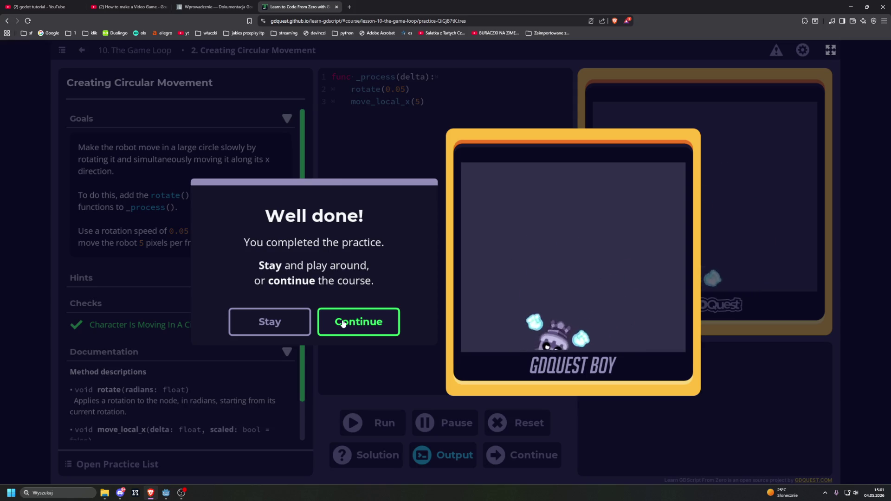
left_click(343, 323)
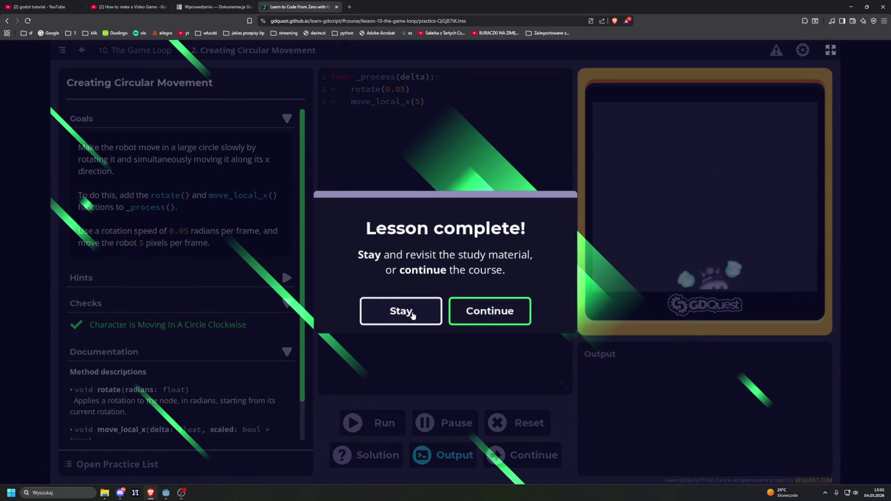
Open lesson 11, Time Delta, and start its demo robot rotating with set_process(true)
left_click(490, 311)
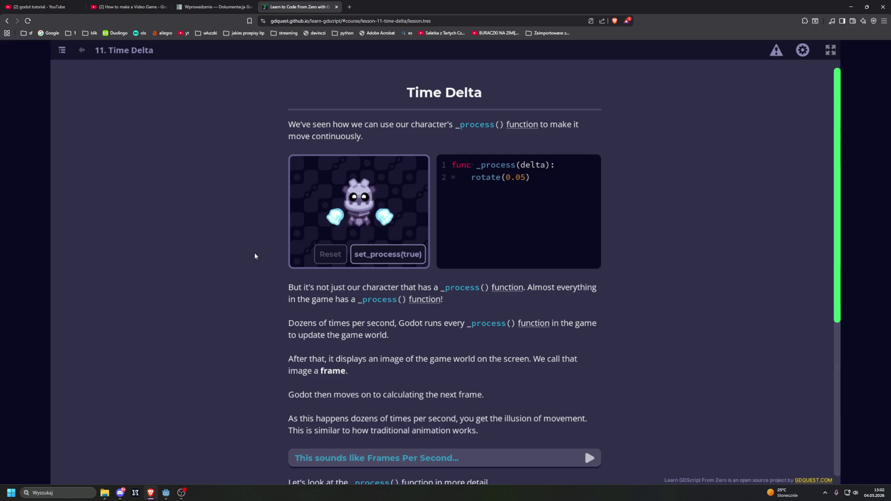
scroll(255, 256, "down", 1)
left_click(371, 222)
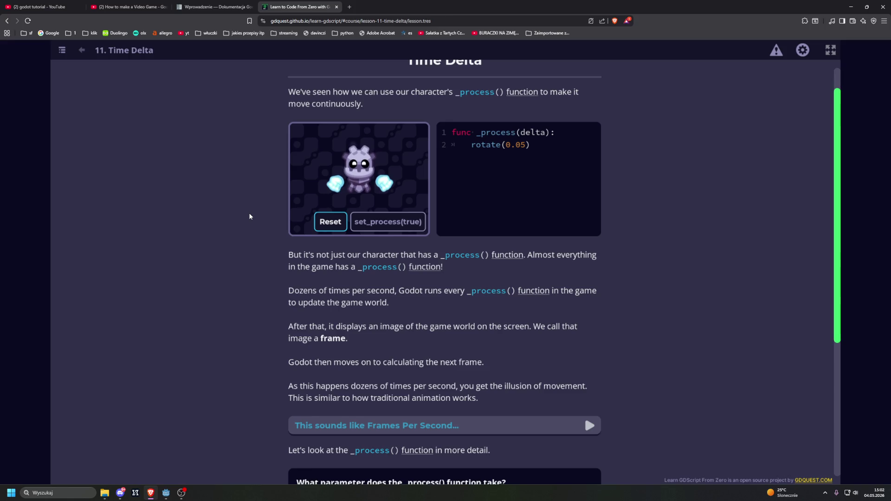
scroll(249, 216, "down", 4)
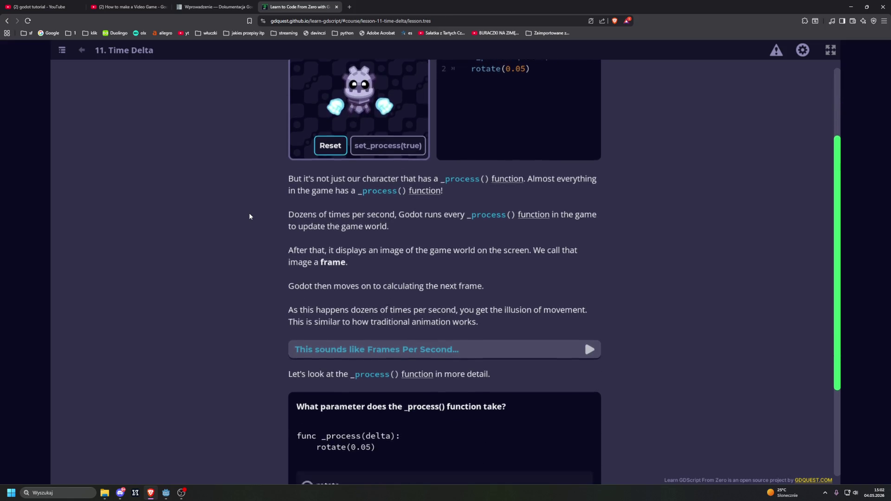
Peek at the Frames Per Second note, submit delta as the _process() parameter, and scroll onward
left_click(297, 261)
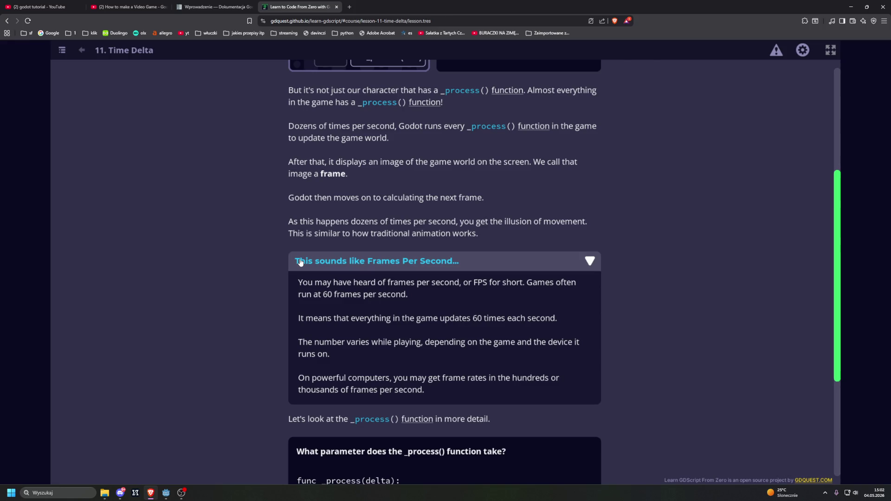
left_click(301, 262)
scroll(194, 249, "down", 2)
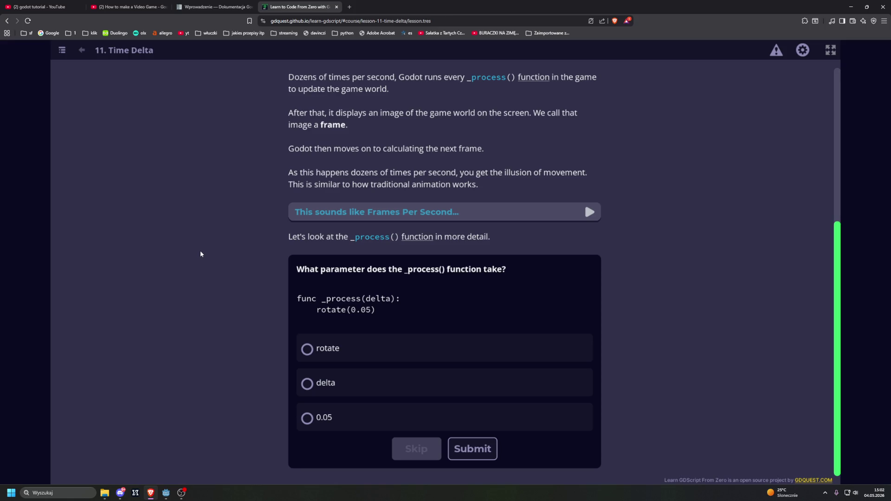
left_click(320, 383)
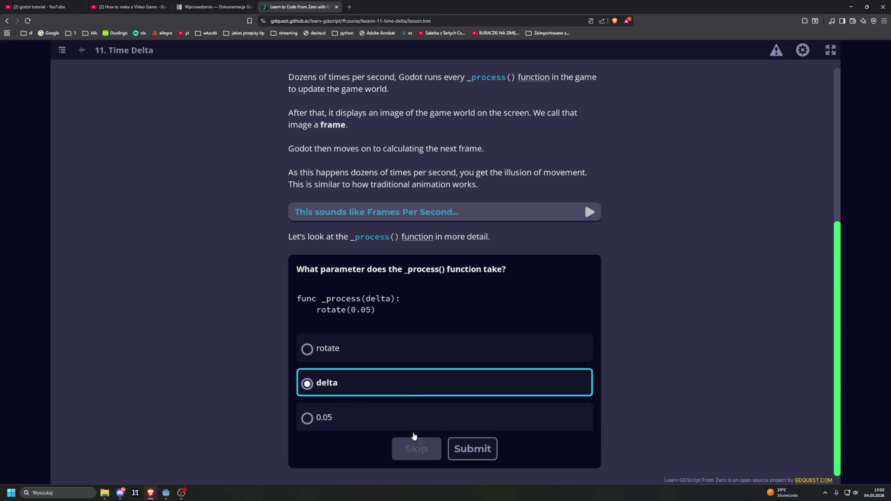
left_click(472, 449)
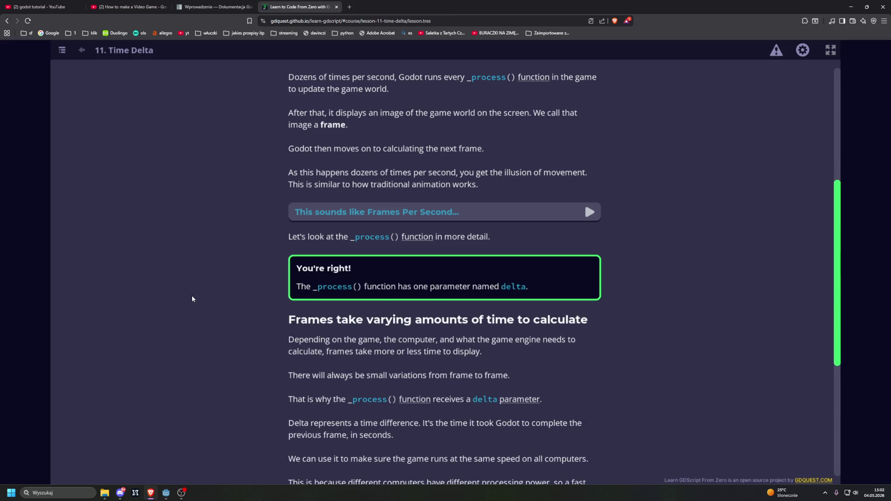
scroll(237, 326, "down", 1)
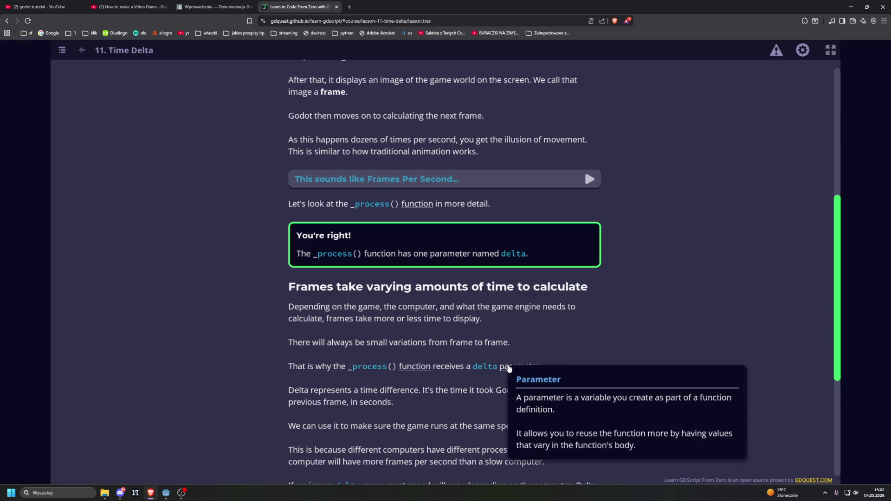
scroll(185, 334, "down", 3)
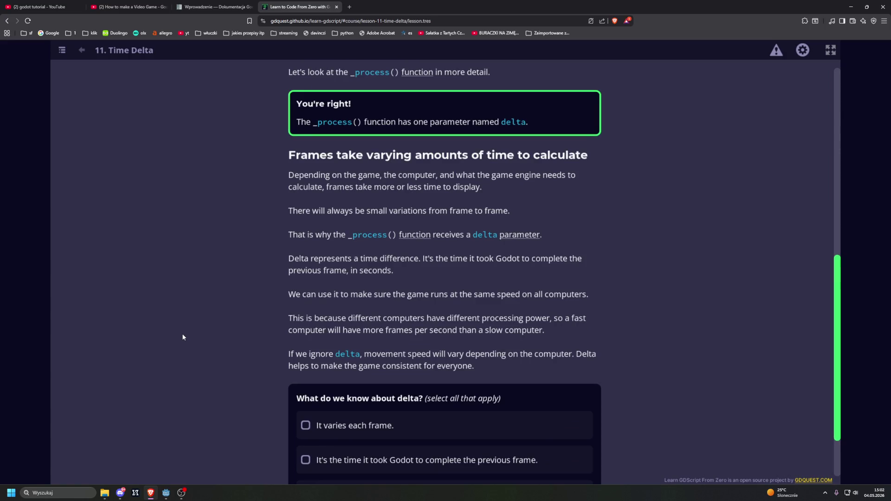
scroll(183, 337, "down", 2)
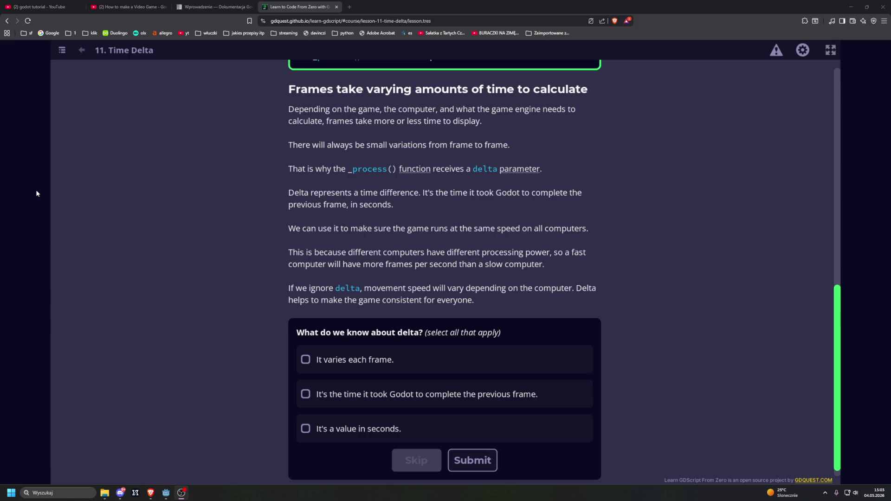
Review course progress in the index (41% read, 1 of 3 quizzes), reload the app and resume Time Delta
left_click(61, 50)
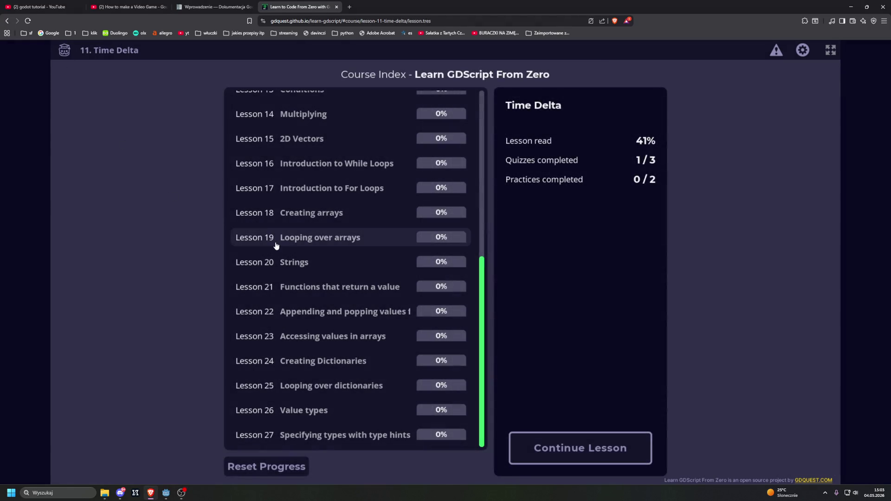
scroll(353, 185, "up", 8)
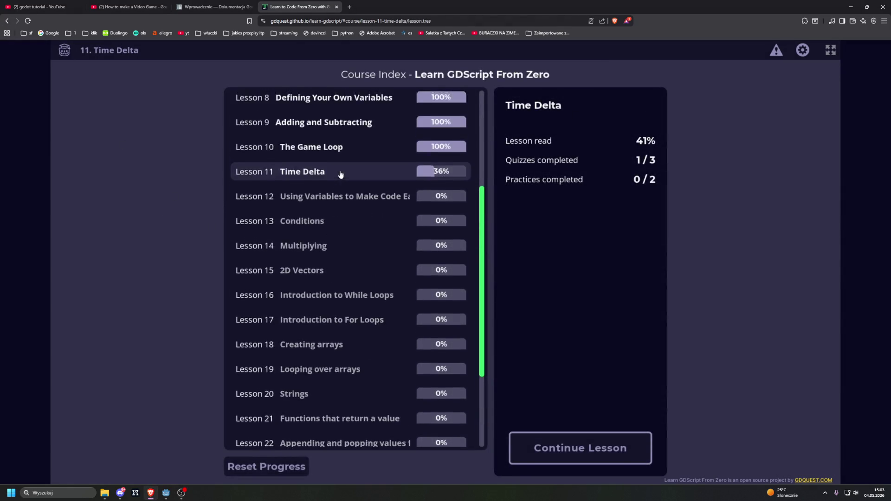
scroll(358, 160, "down", 5)
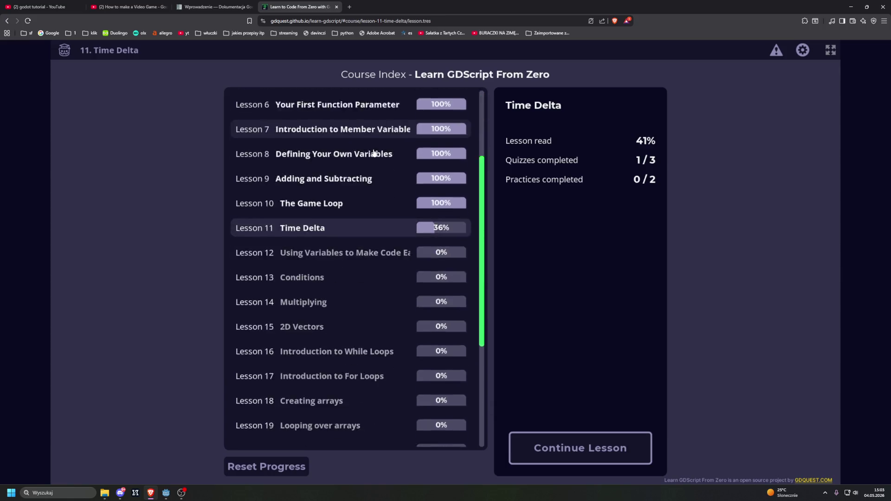
scroll(372, 150, "down", 3)
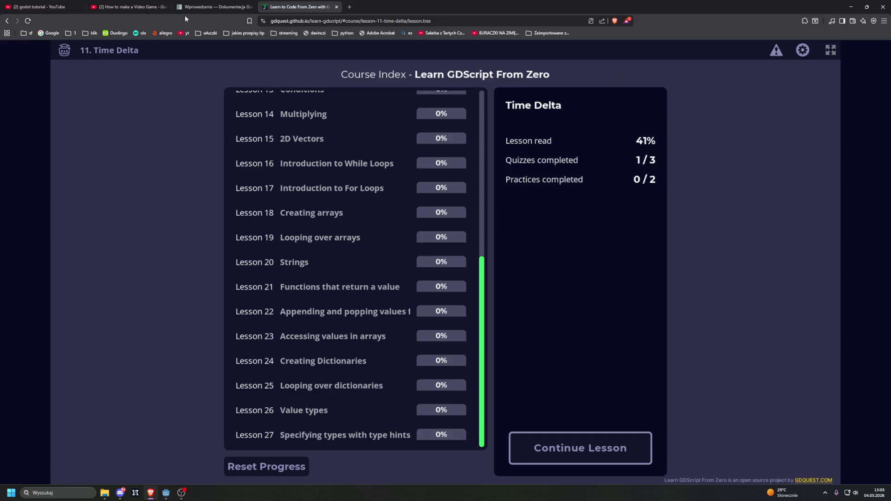
left_click(65, 50)
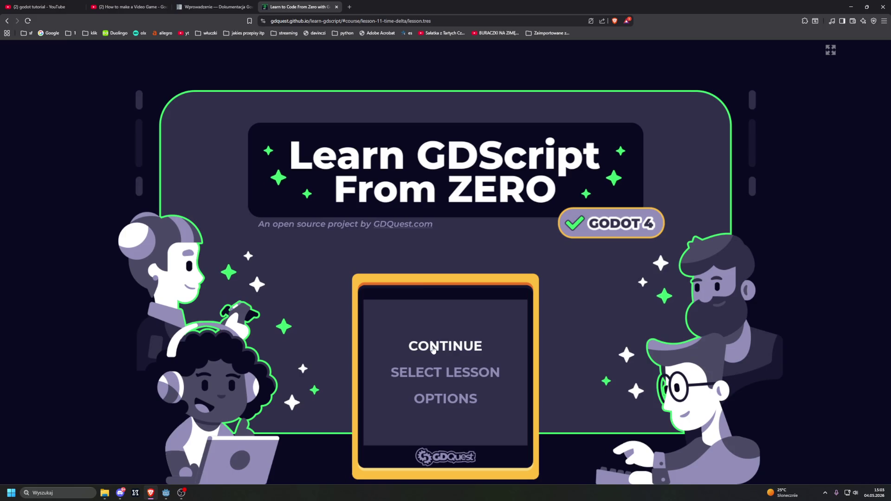
left_click(433, 350)
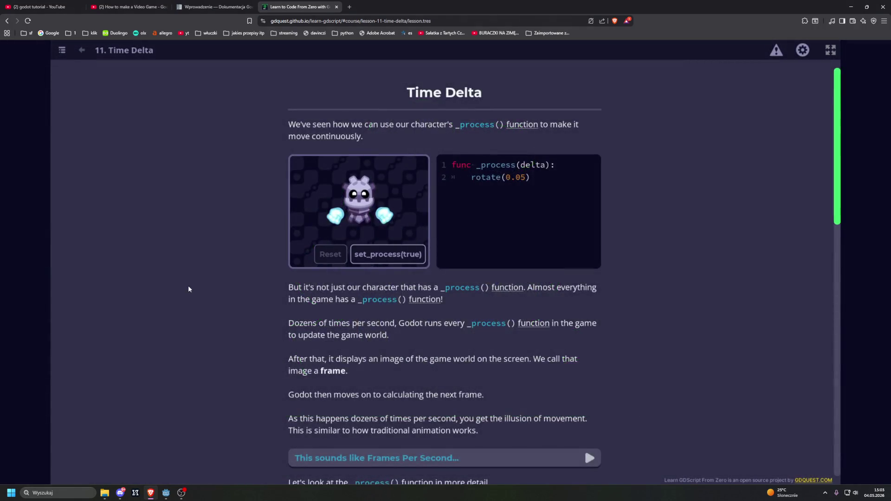
Resubmit delta for the _process() parameter quiz, then scroll down to the multi-select delta quiz
scroll(188, 289, "down", 7)
scroll(191, 291, "up", 1)
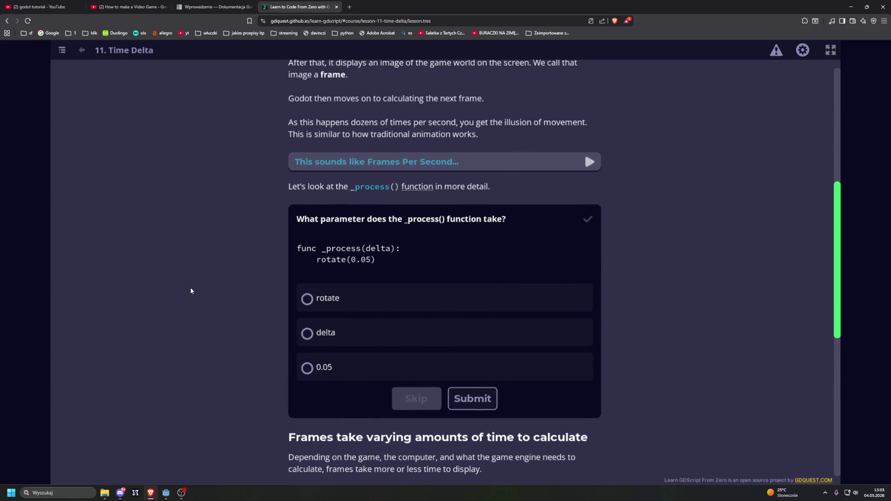
left_click(307, 334)
left_click(472, 398)
scroll(221, 322, "down", 4)
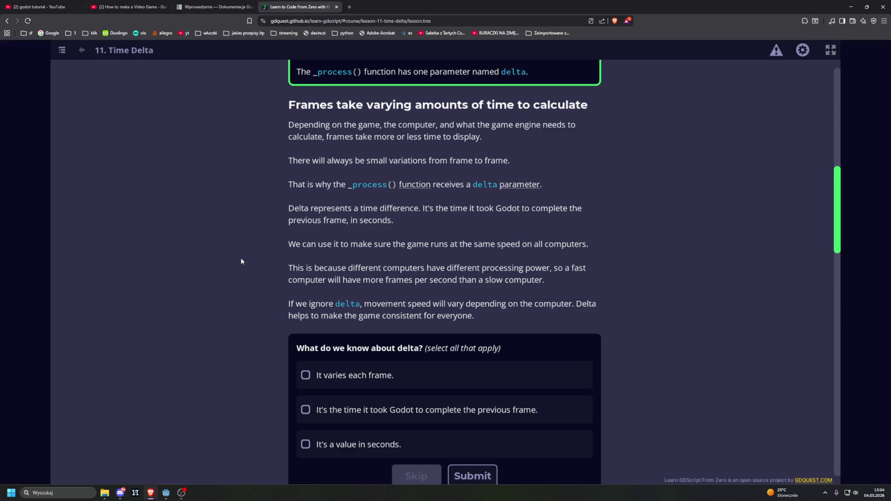
scroll(241, 261, "down", 2)
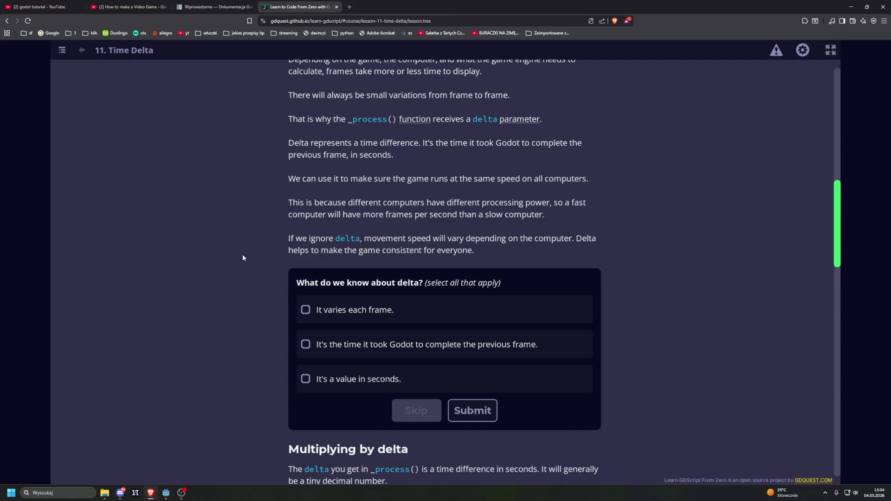
Mark 'It varies each frame', the previous-frame duration and 'It's a value in seconds' as true, and submit
left_click(304, 310)
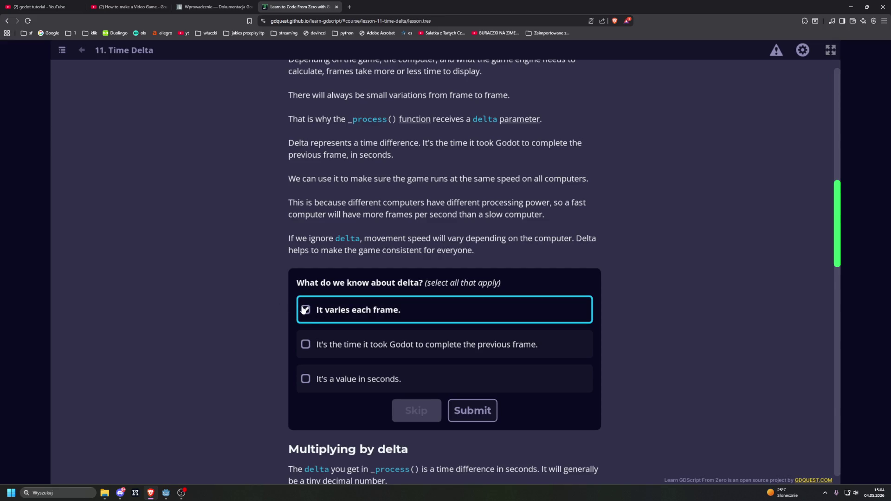
left_click(304, 346)
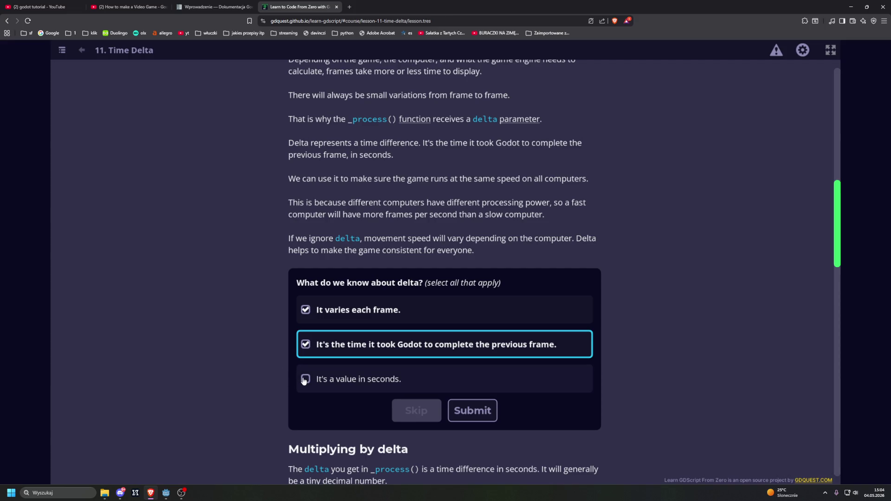
left_click(343, 385)
left_click(471, 412)
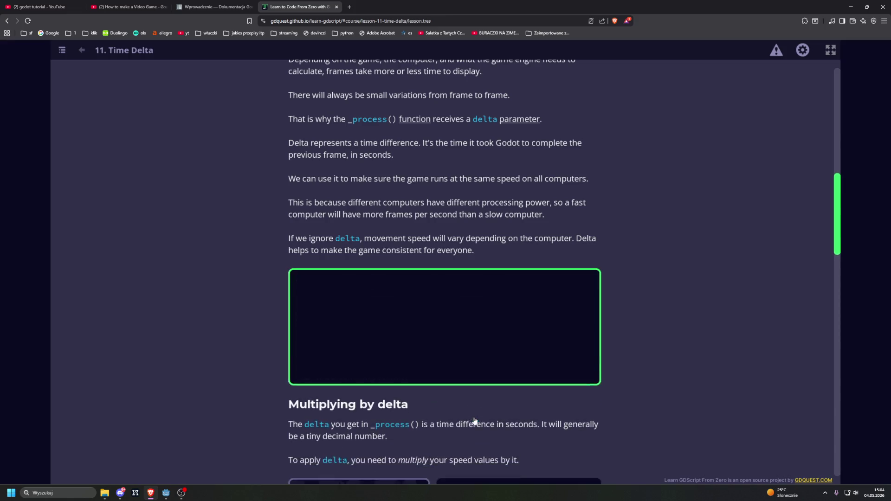
scroll(220, 352, "down", 2)
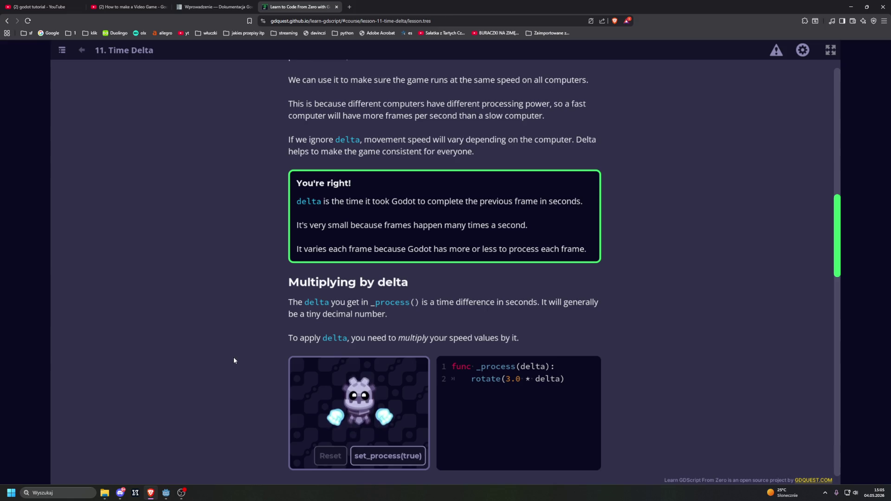
scroll(234, 360, "down", 1)
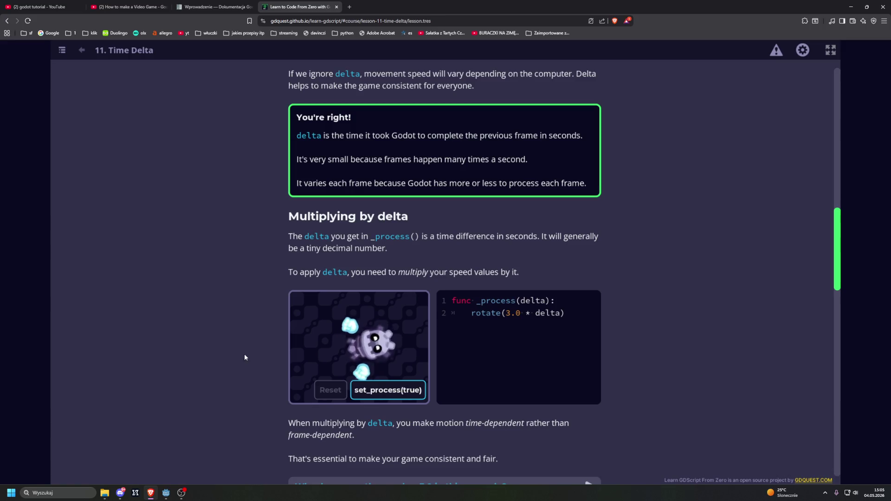
left_click(337, 397)
scroll(214, 336, "down", 1)
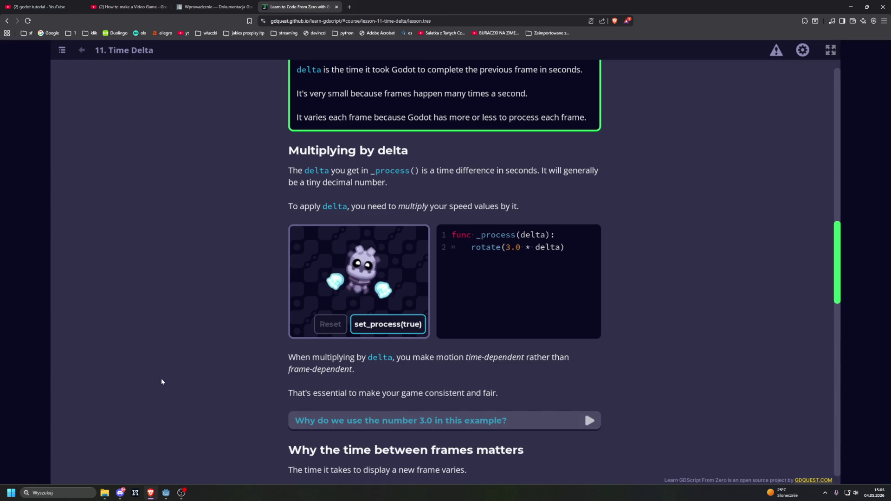
scroll(215, 379, "down", 1)
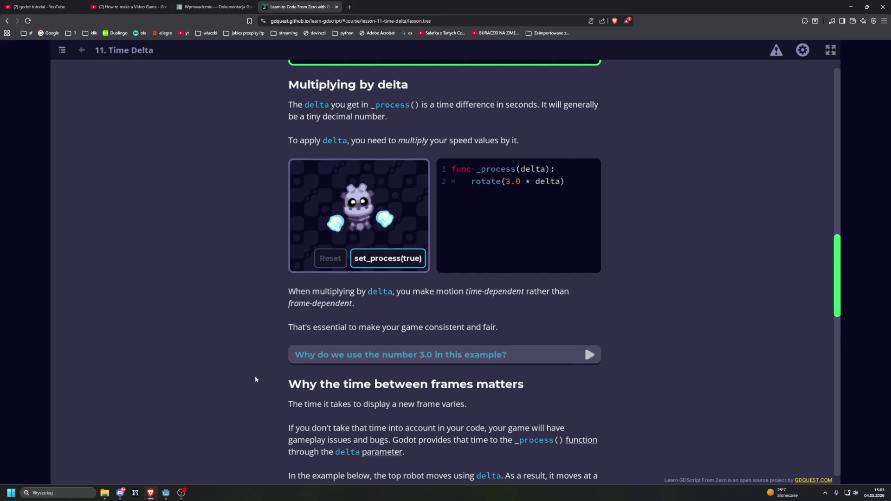
left_click(319, 355)
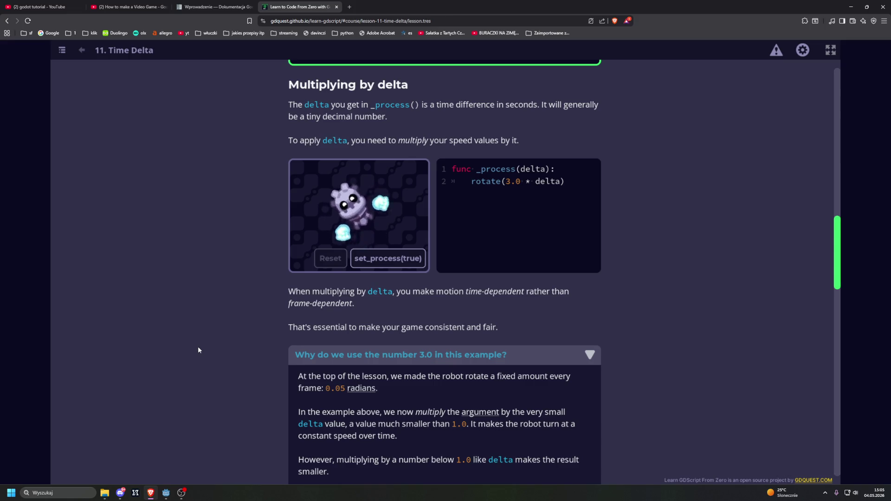
scroll(197, 350, "down", 1)
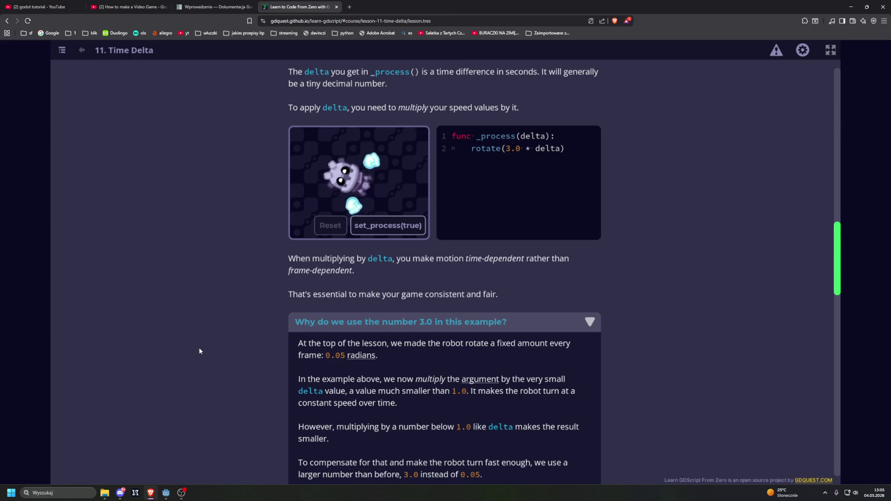
scroll(199, 348, "down", 1)
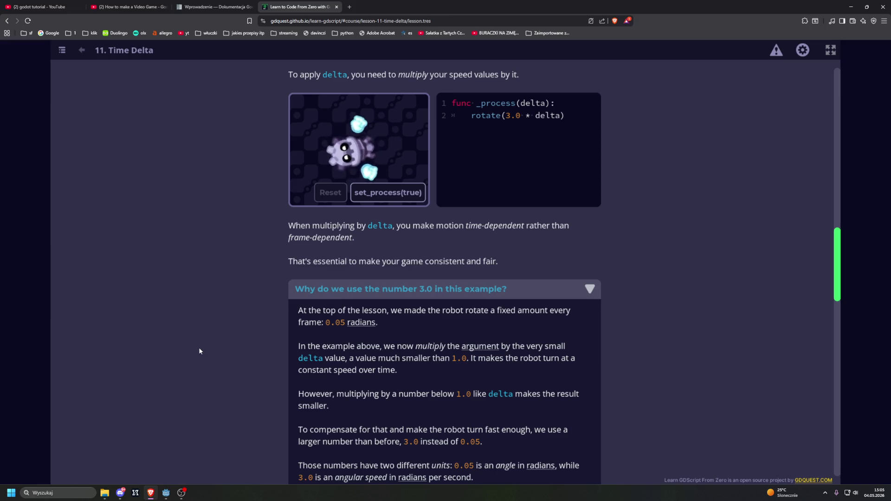
scroll(200, 351, "down", 1)
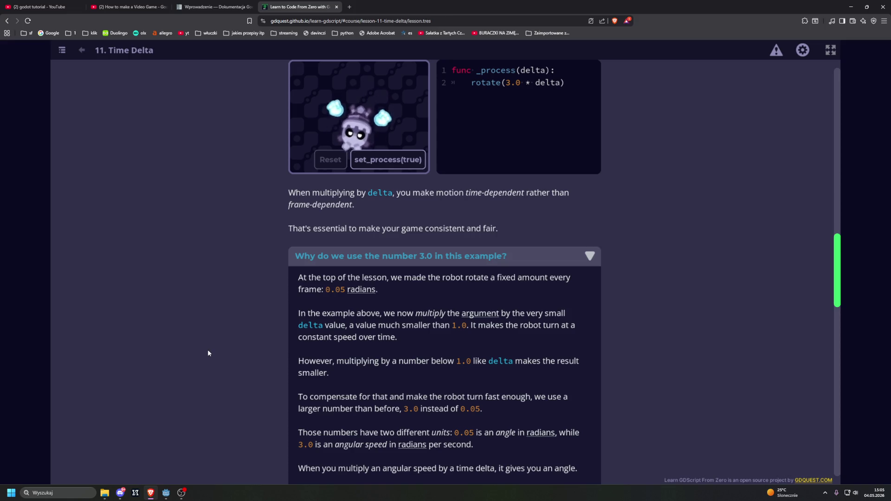
scroll(208, 353, "down", 3)
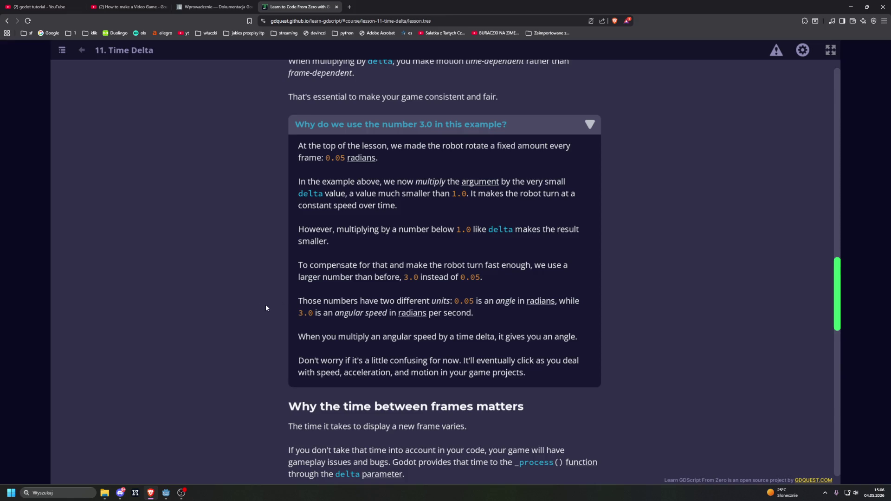
scroll(268, 308, "down", 5)
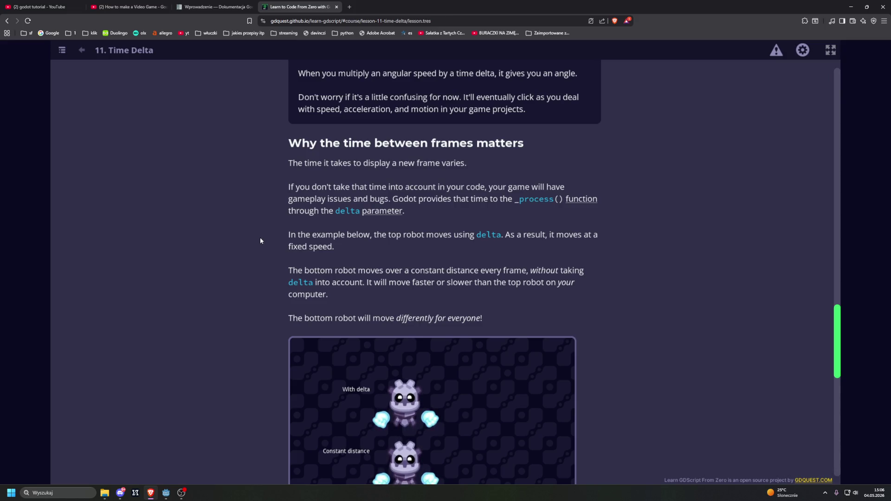
scroll(261, 241, "down", 1)
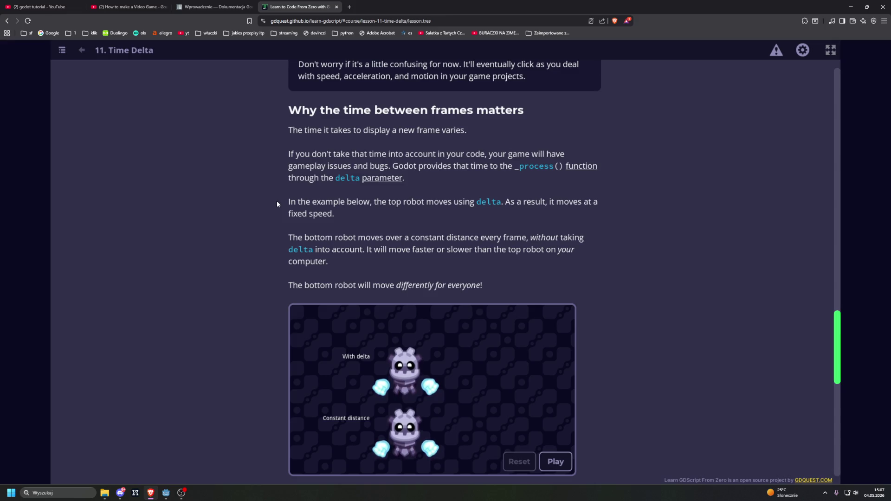
scroll(271, 199, "down", 1)
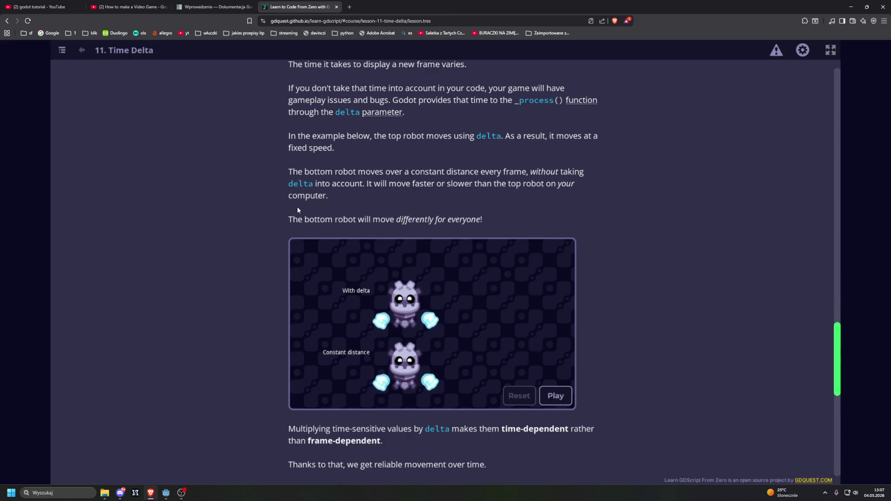
Play the demo comparing the two rotating robots
left_click(557, 397)
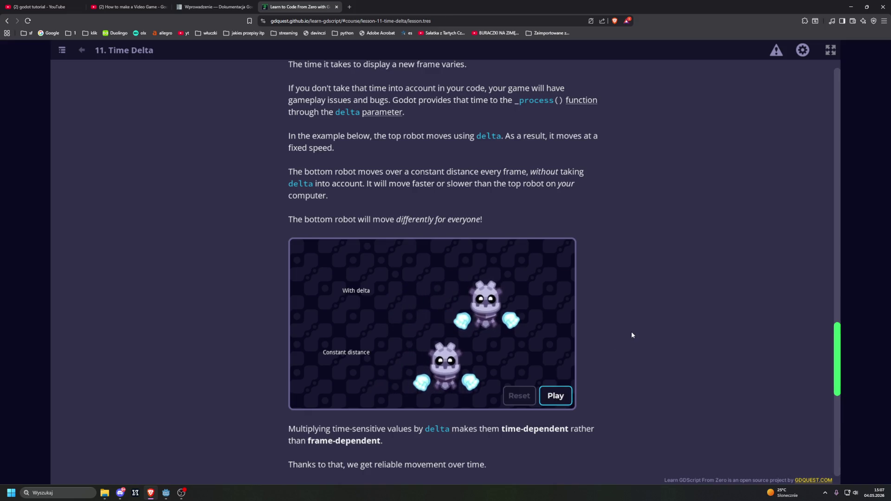
scroll(632, 332, "down", 1)
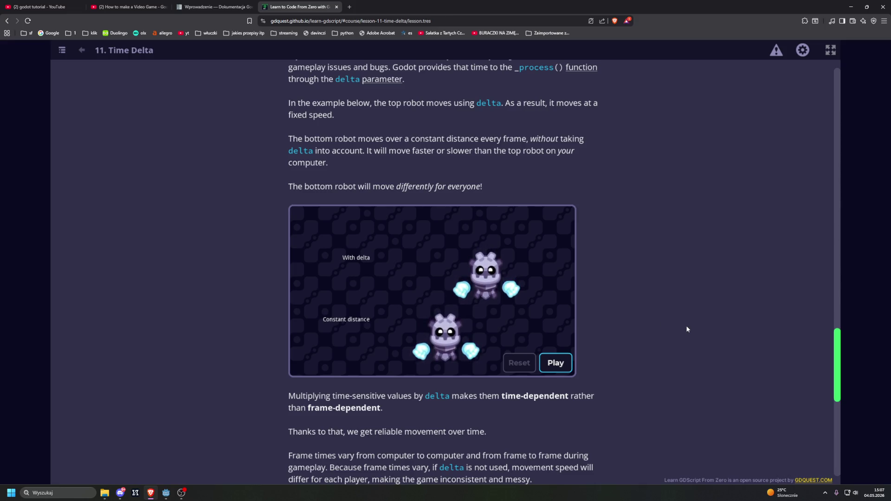
scroll(686, 327, "down", 2)
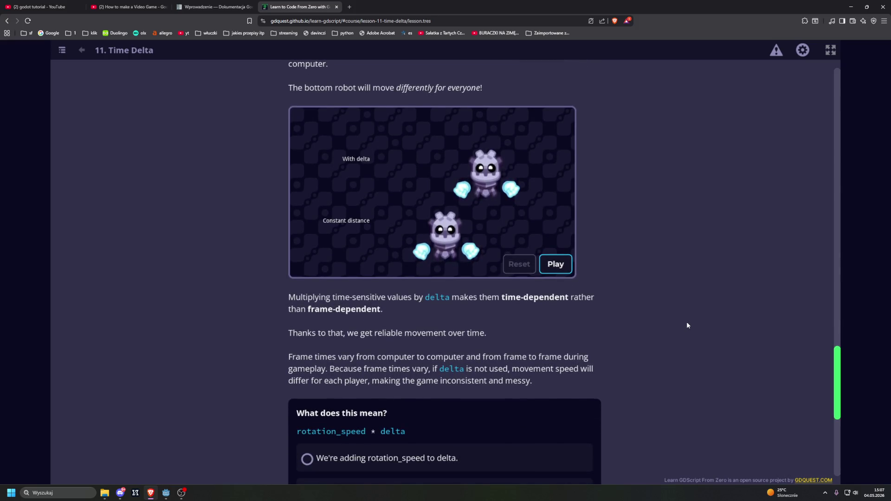
scroll(687, 325, "down", 1)
scroll(688, 326, "down", 1)
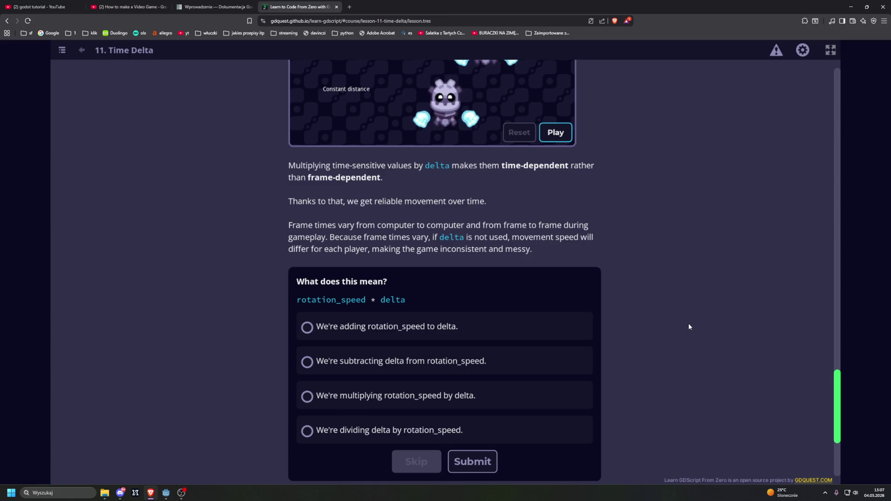
Answer that rotation_speed is multiplied by delta and move on to the Rotating Using Delta practice
scroll(692, 327, "down", 2)
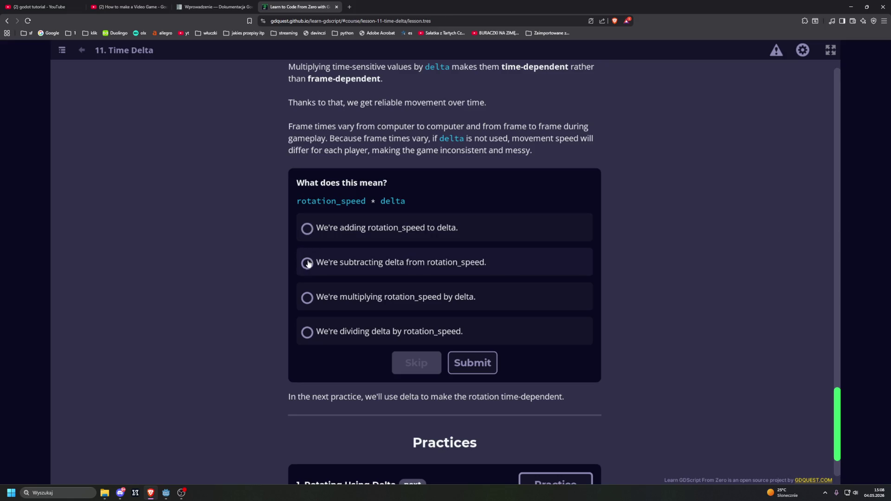
left_click(307, 297)
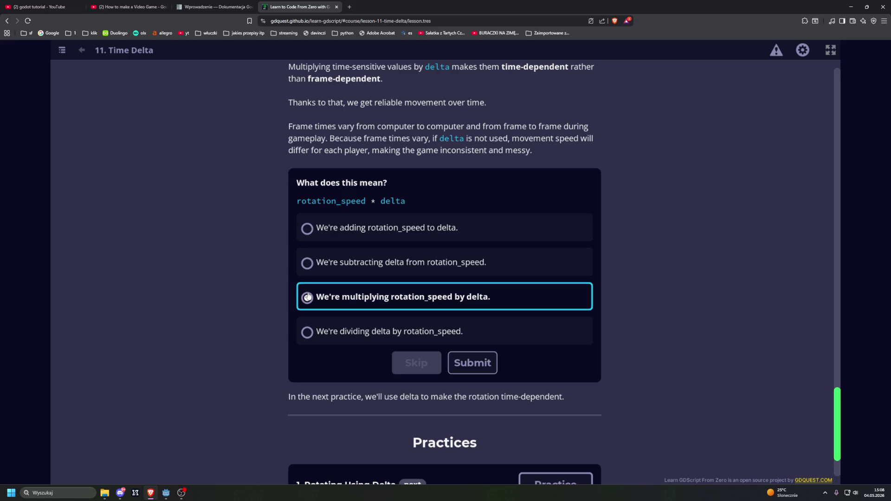
left_click(473, 364)
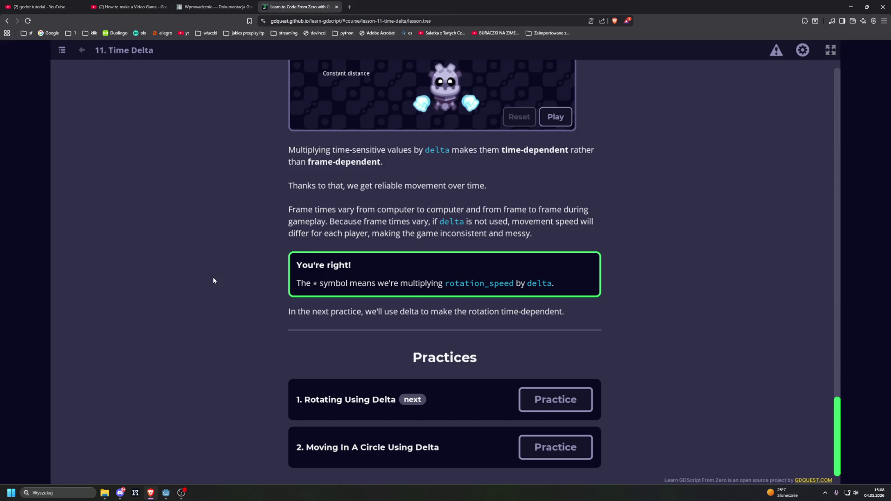
left_click(555, 400)
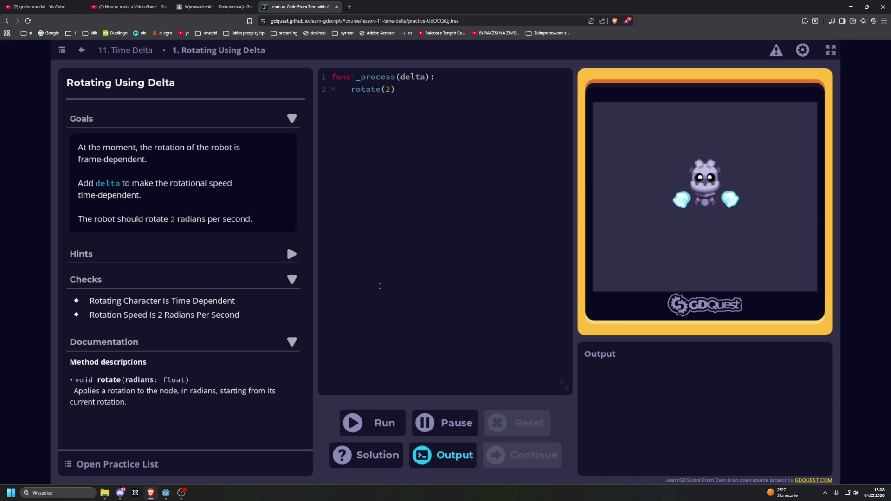
Change rotate(2) to rotate(2 * delta), run it, and continue to the next practice
key("Left")
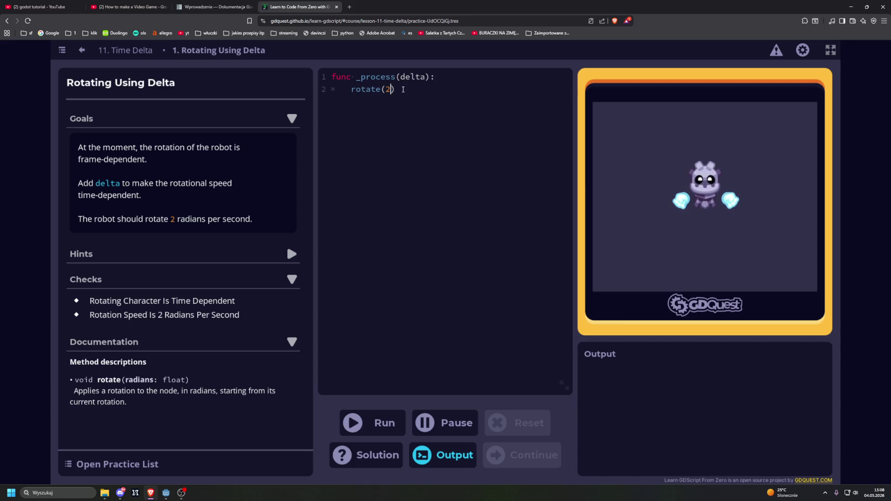
type("*")
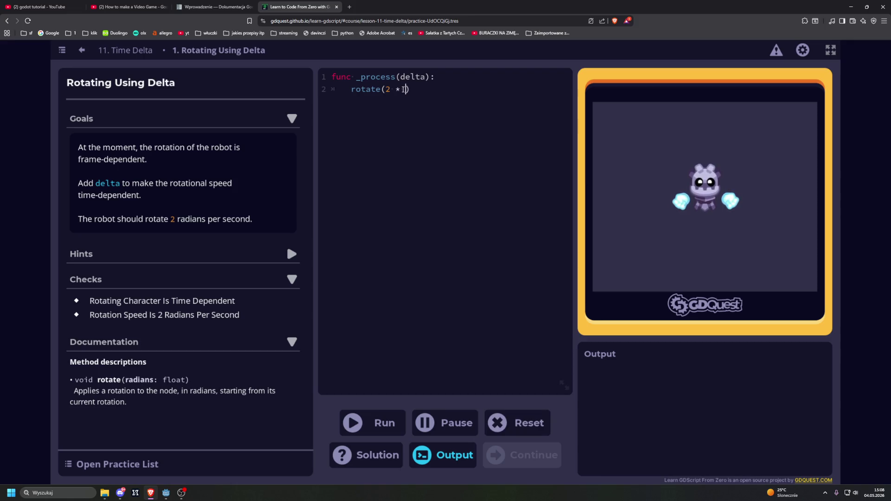
type("delta")
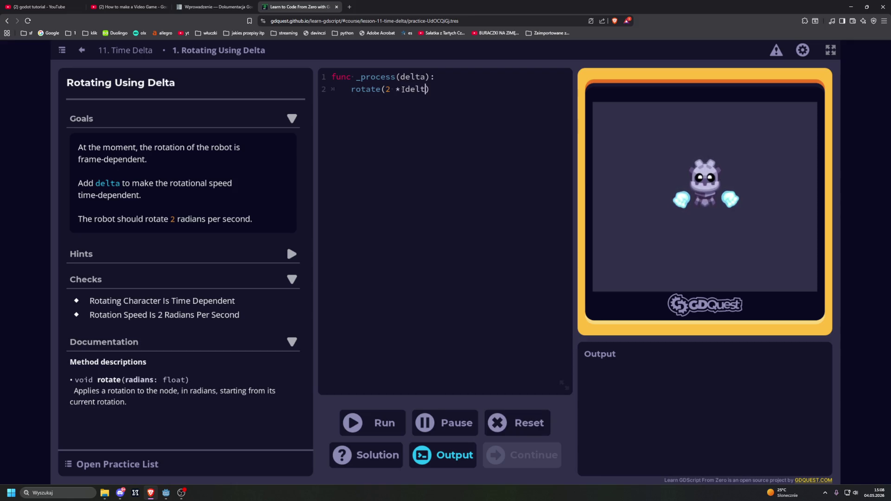
left_click(368, 423)
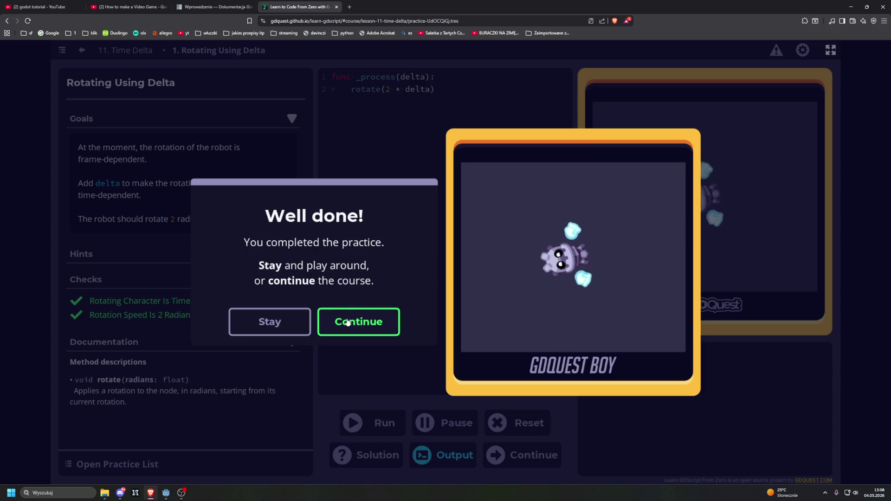
left_click(347, 322)
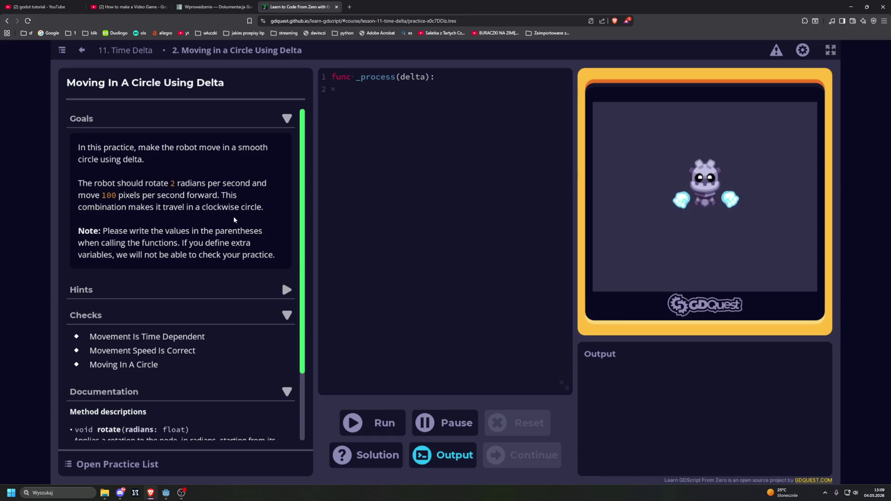
Write rotate(2 * delta) on line 2 of the _process function
scroll(248, 189, "down", 1)
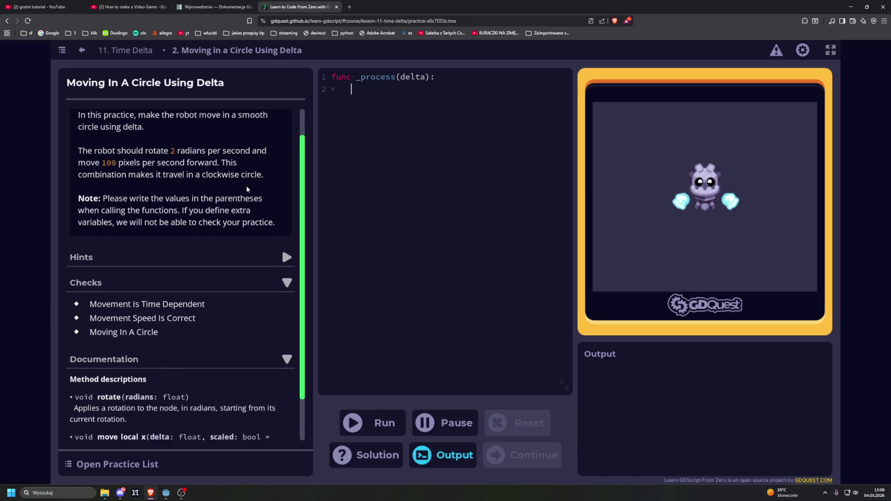
scroll(247, 189, "up", 1)
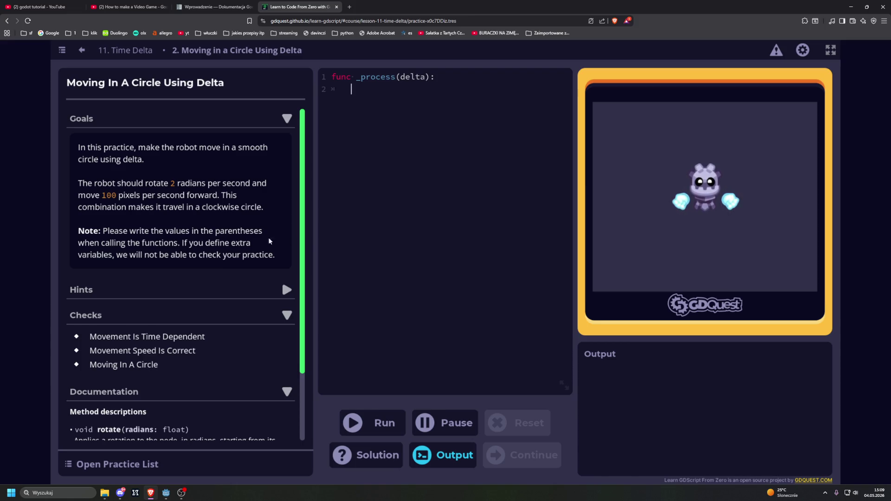
left_click(410, 218)
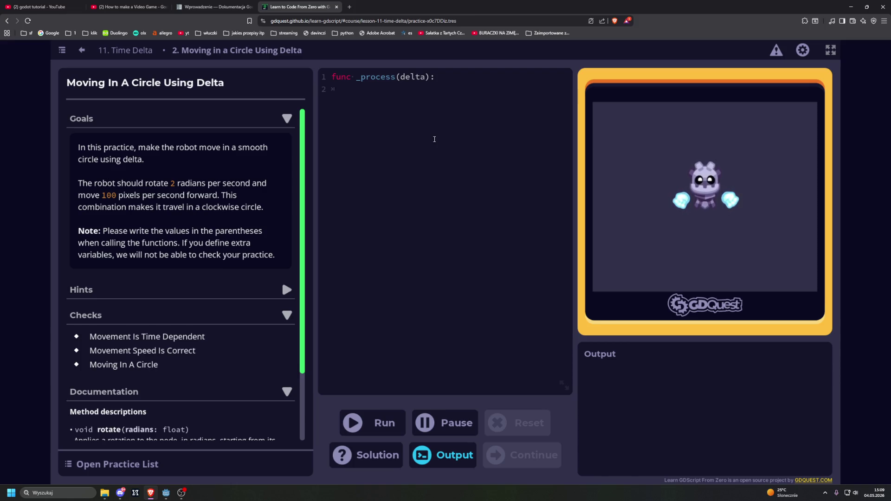
type("rot")
key("BackSpace")
key("BackSpace")
key("BackSpace")
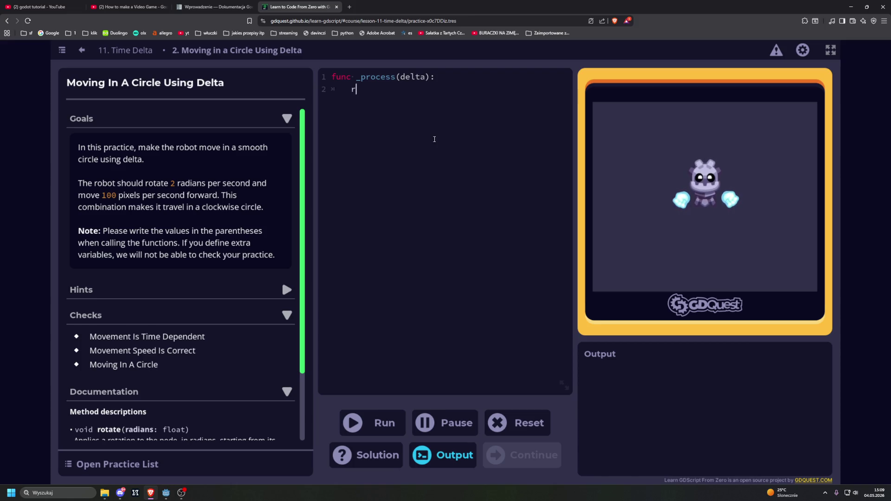
type("rot")
key("BackSpace")
key("BackSpace")
type("otate(")
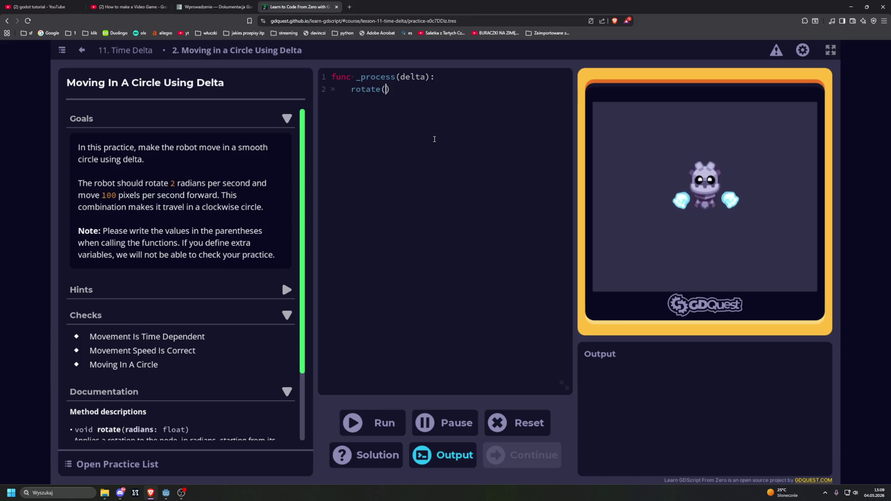
type("2 *")
key("BackSpace")
key("BackSpace")
type("_")
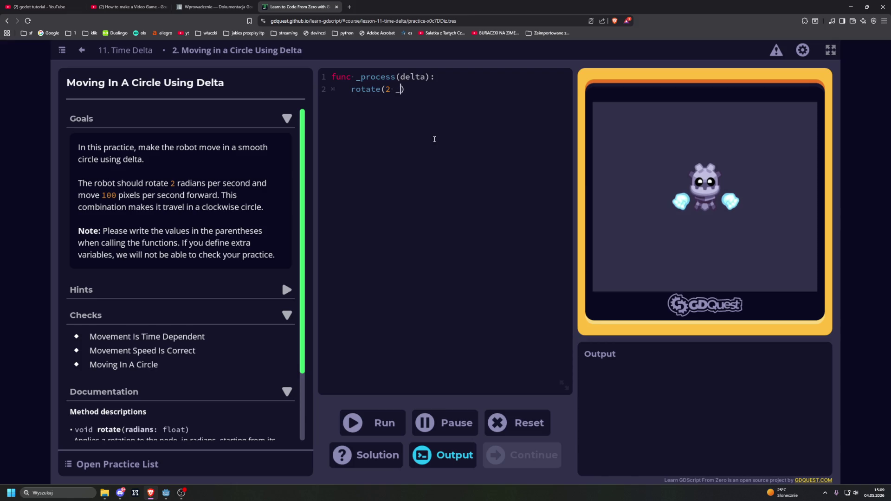
key("BackSpace")
key("Delete")
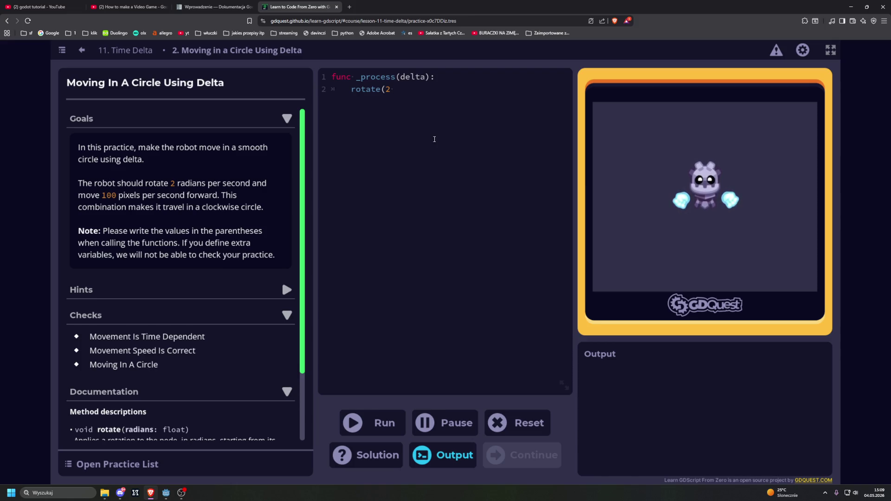
type("*")
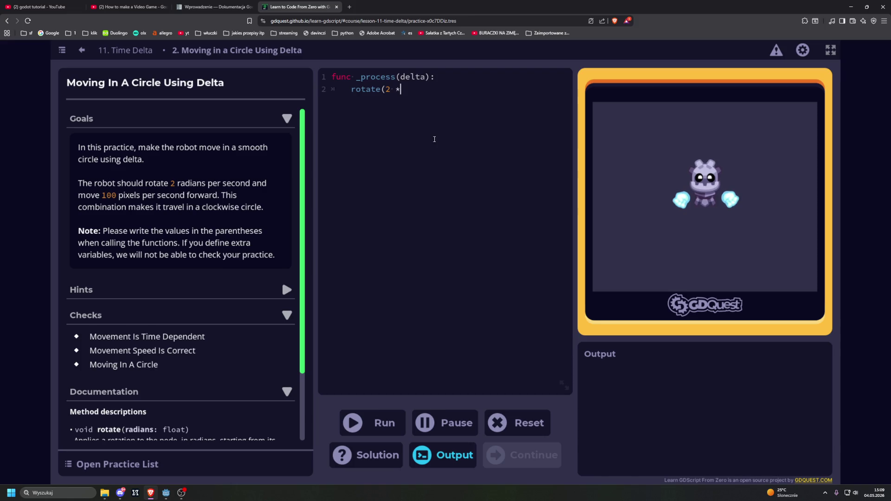
type(" delta)")
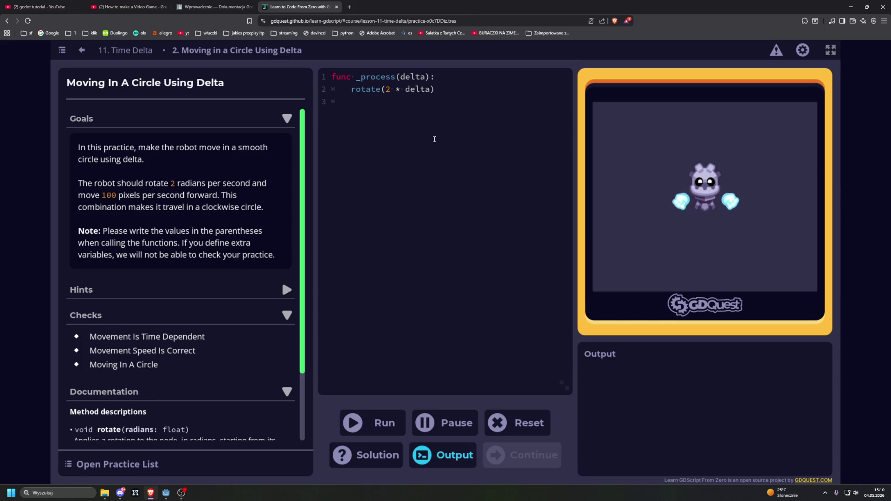
Add move_forward(100 + delta) on the next line and run the code
type("move_")
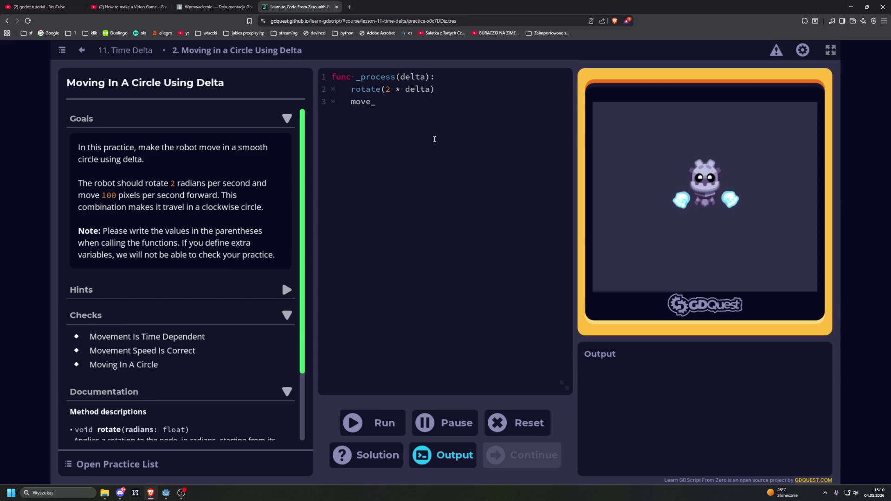
type("forward(")
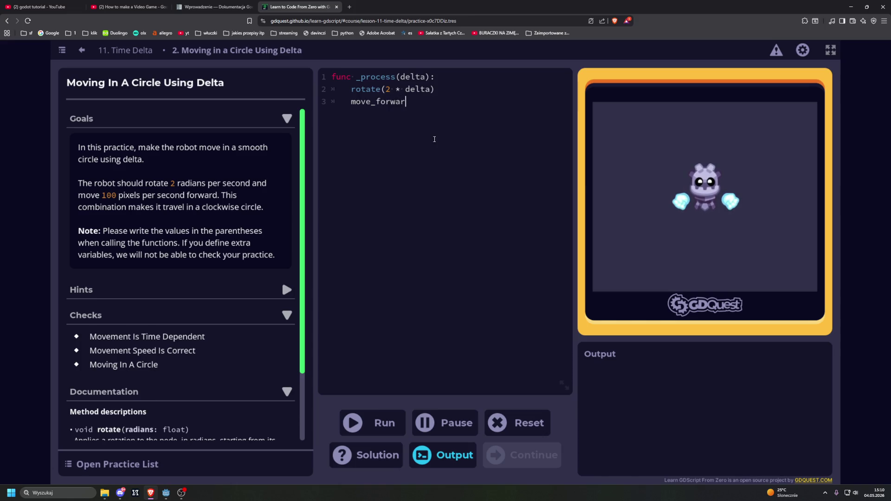
type("100 +")
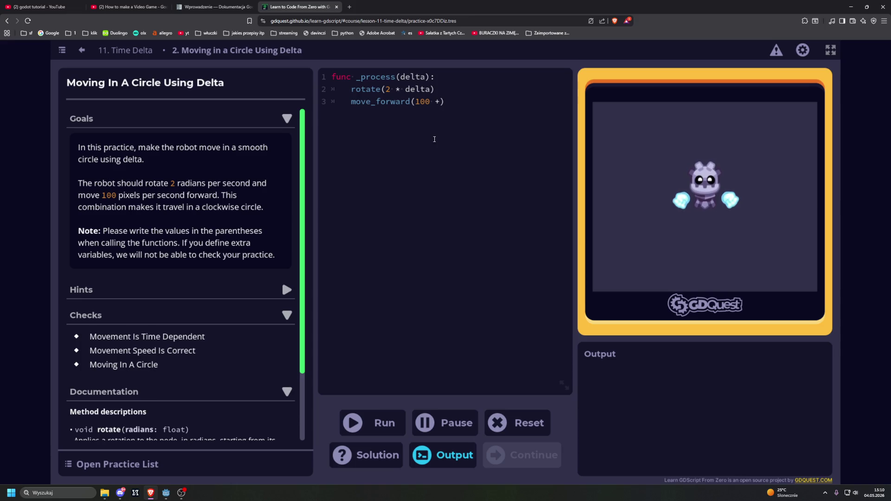
type("delta")
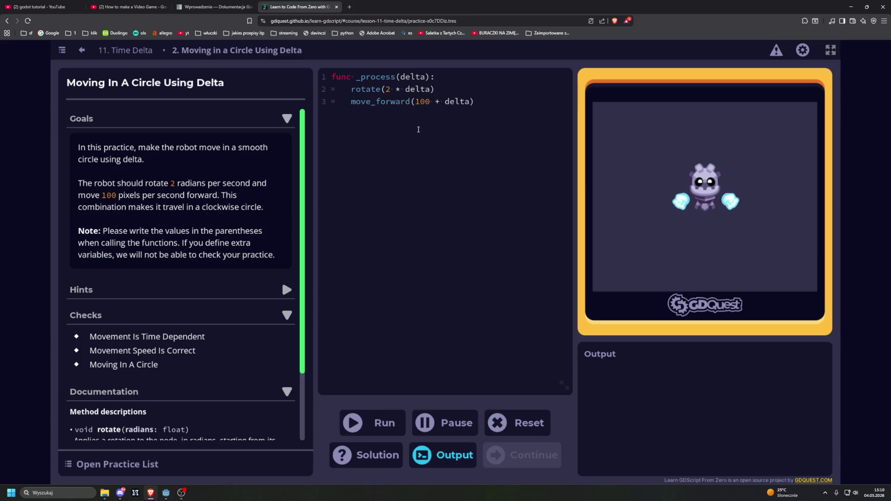
key("ctrl+Return")
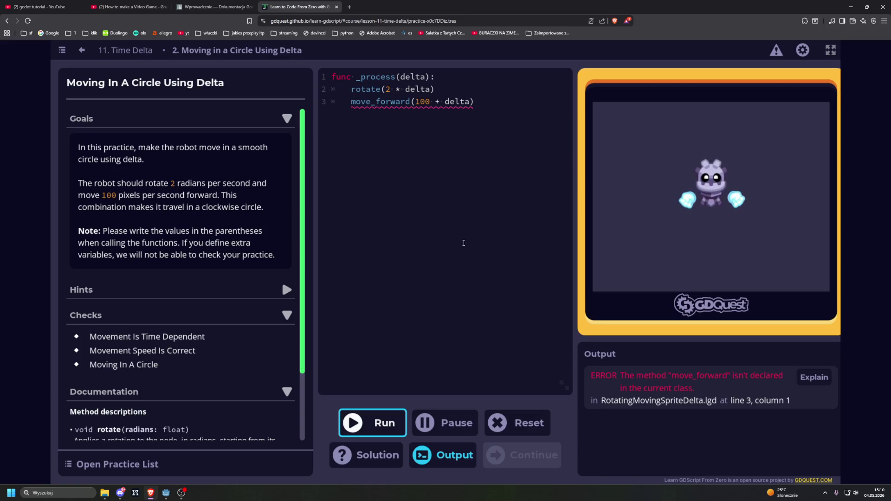
Replace the move_forward line with position.x += 100 and run the code
left_click_drag(351, 102, 488, 102)
key("BackSpace")
type("po")
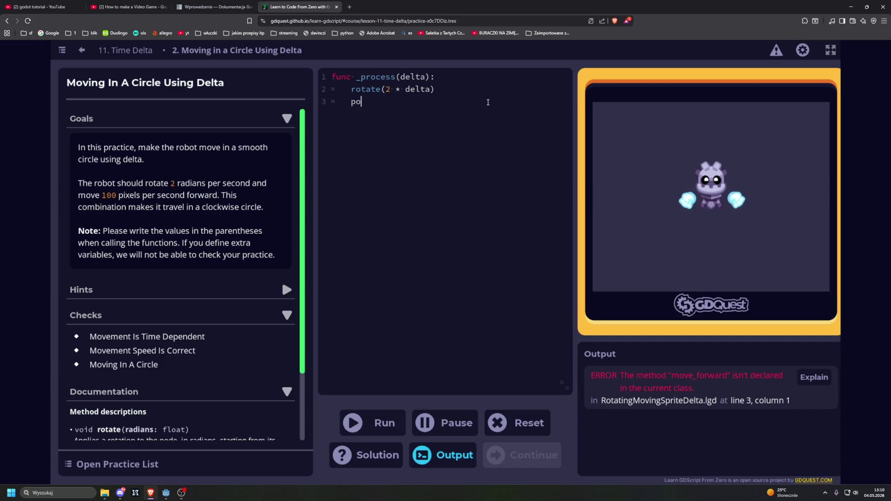
type("sition.")
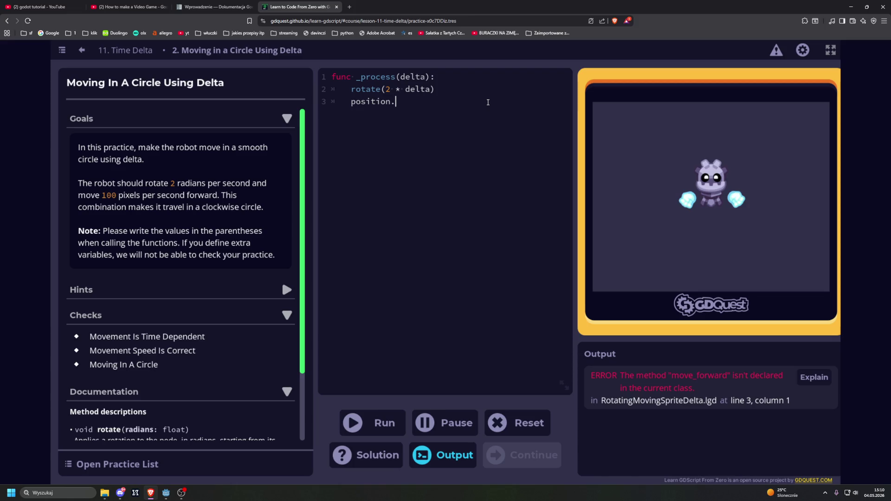
type("x +")
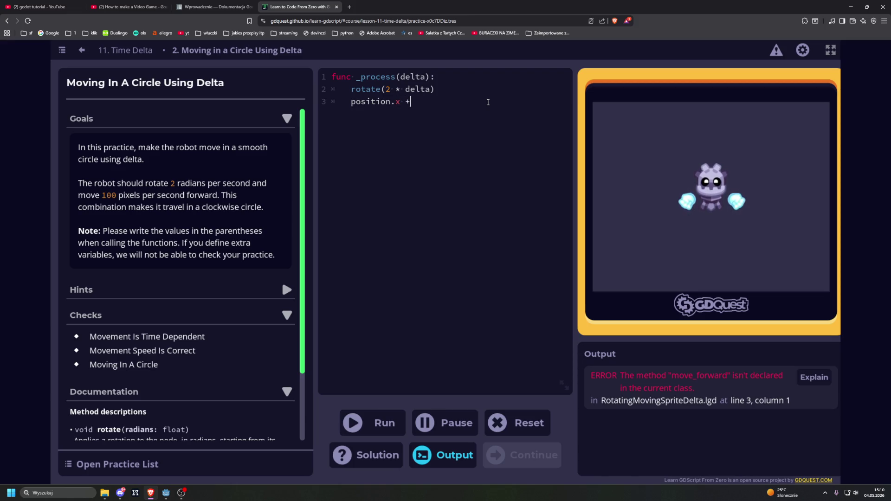
type("= 100")
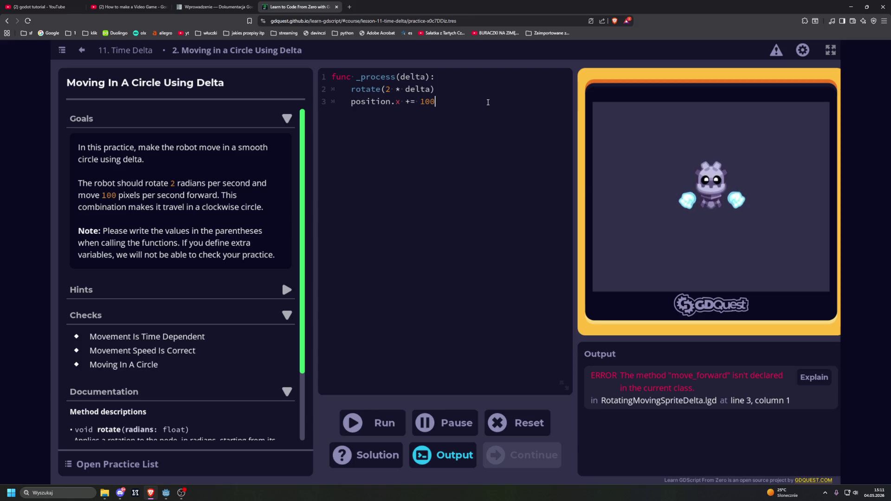
key("ctrl+Return")
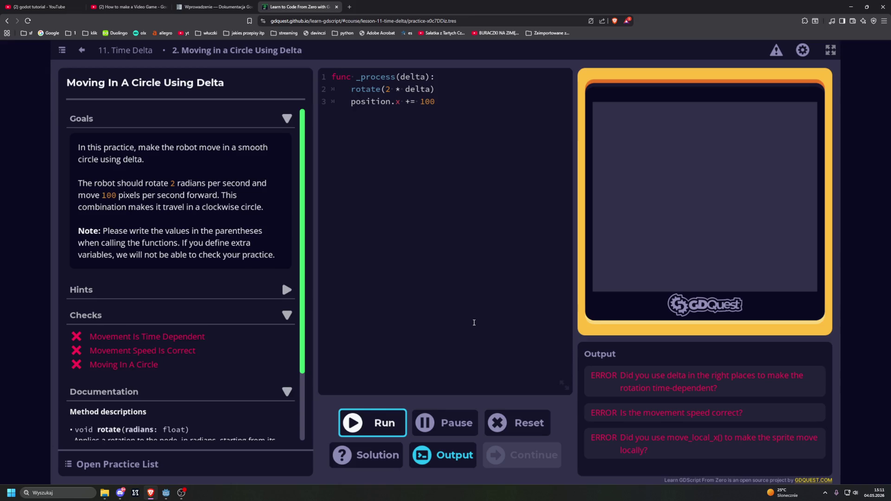
left_click(390, 89)
Change the rotation to rotate(2.0 * delta), delete the position.x line, and rerun the code
type(".0")
key("ctrl+Return")
left_click_drag(437, 102, 288, 104)
key("BackSpace")
key("ctrl+Return")
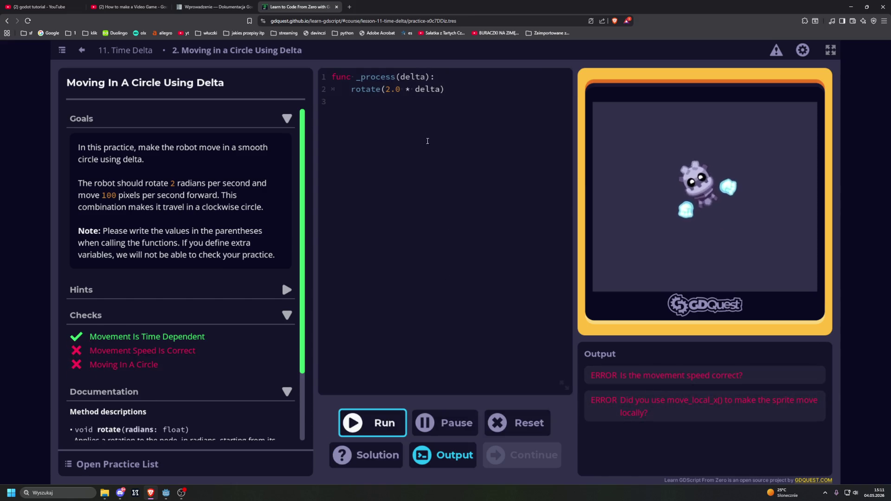
left_click(443, 104)
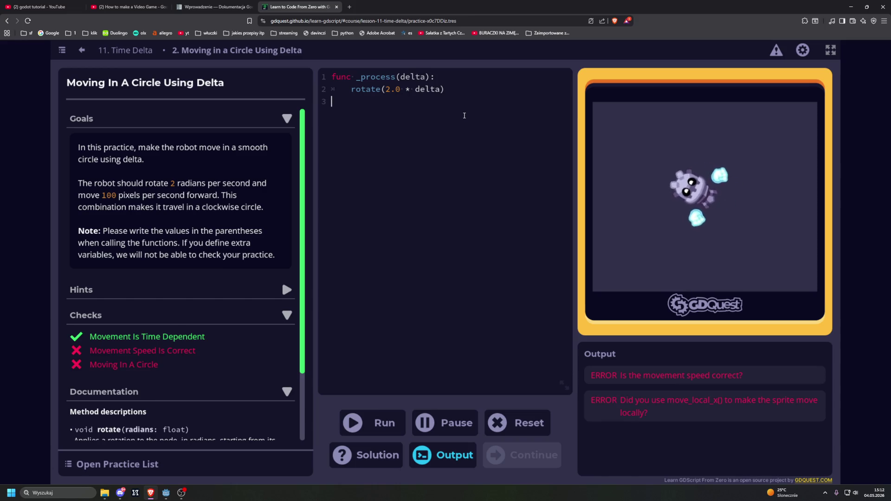
scroll(171, 201, "down", 2)
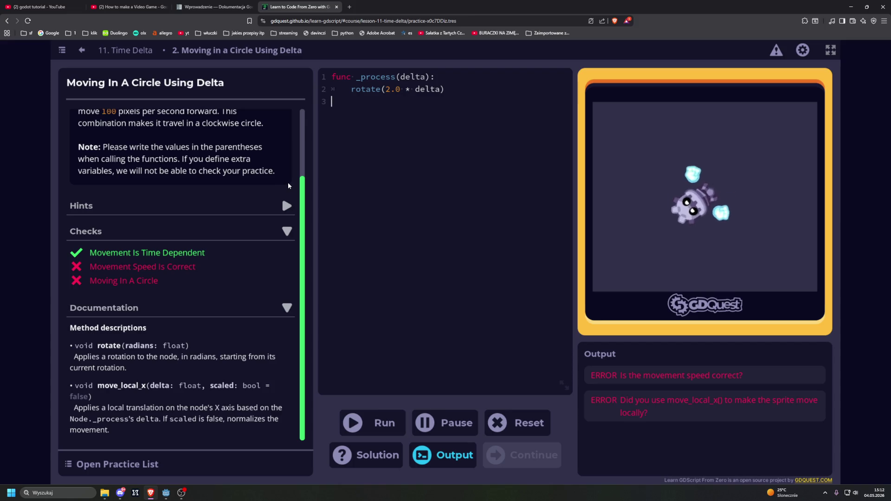
Add an indented move_local_x(100) on line 3 and run it
key("Tab")
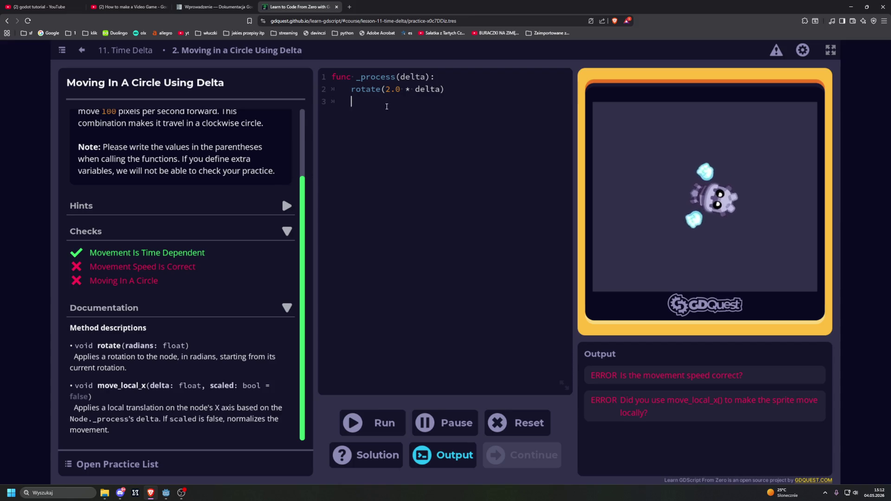
type("move_")
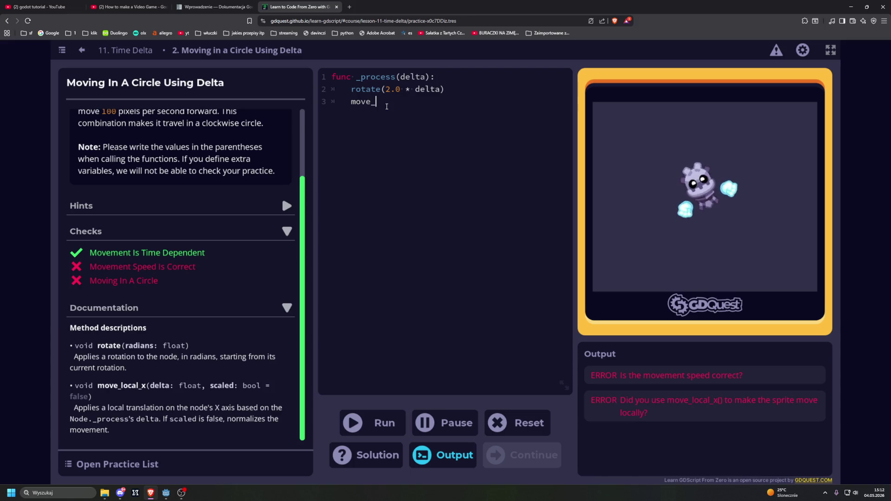
type("local")
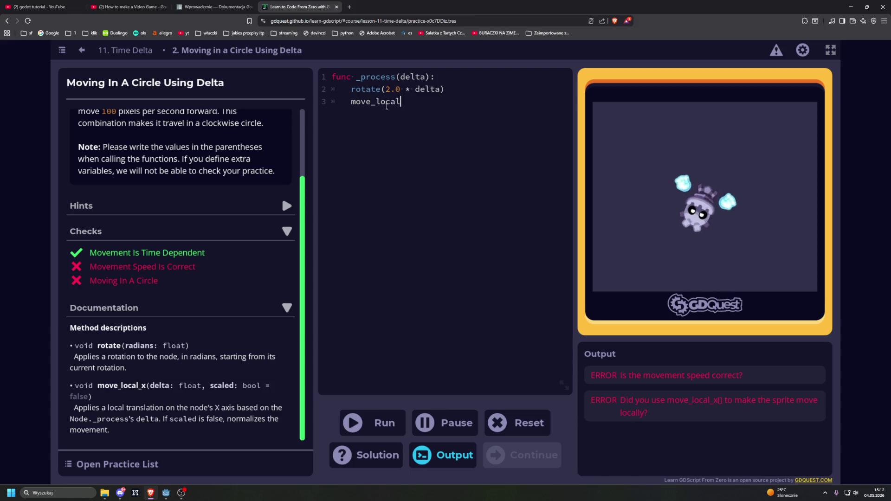
type("_x(")
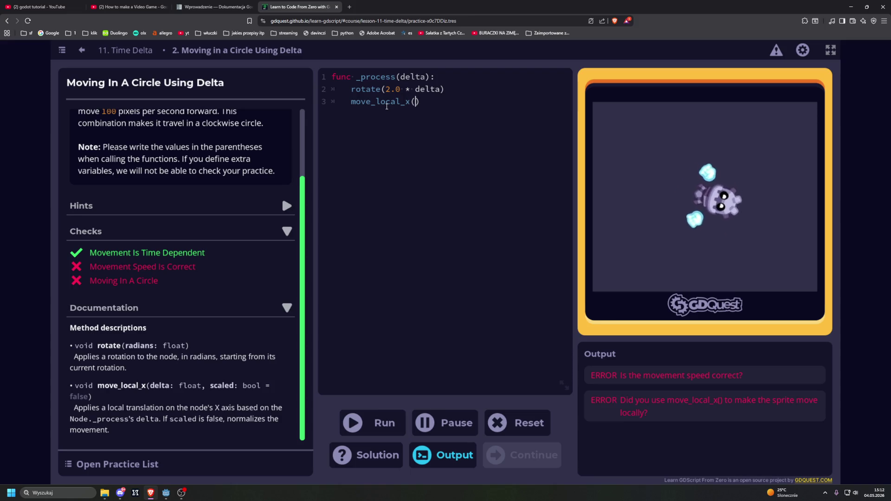
type("100")
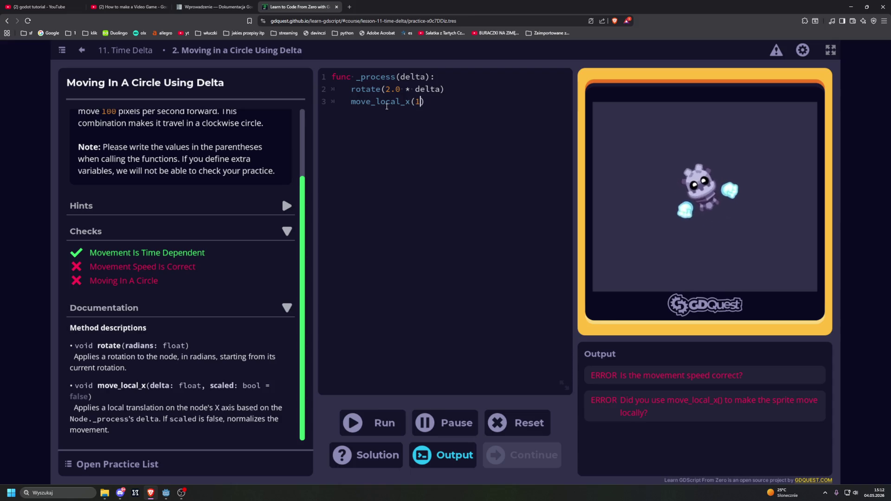
left_click(373, 423)
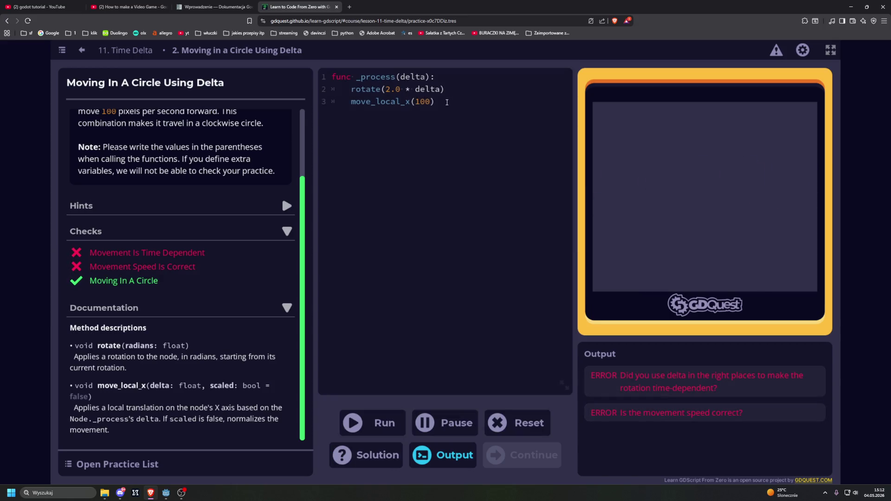
Change the argument to 100 + delta, run again, and pause the game preview
type("de")
key("BackSpace")
key("BackSpace")
type("+")
key("BackSpace")
type("* delt")
type("a")
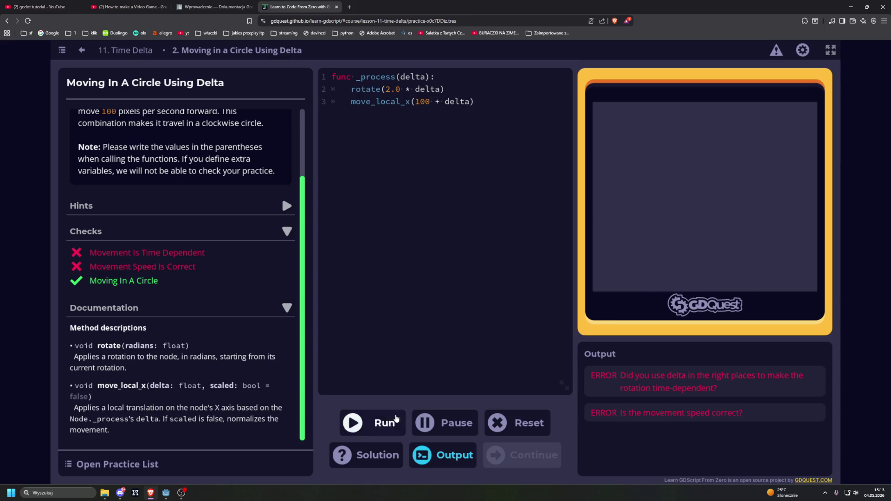
left_click(389, 415)
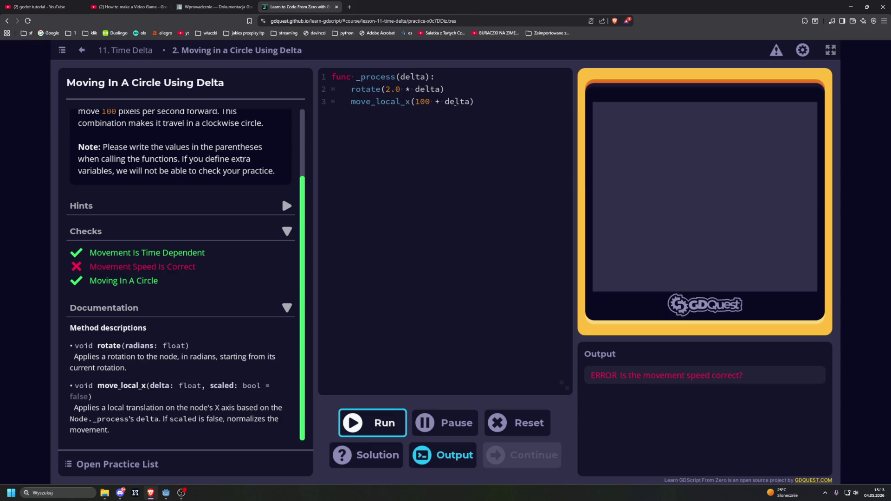
key("F7")
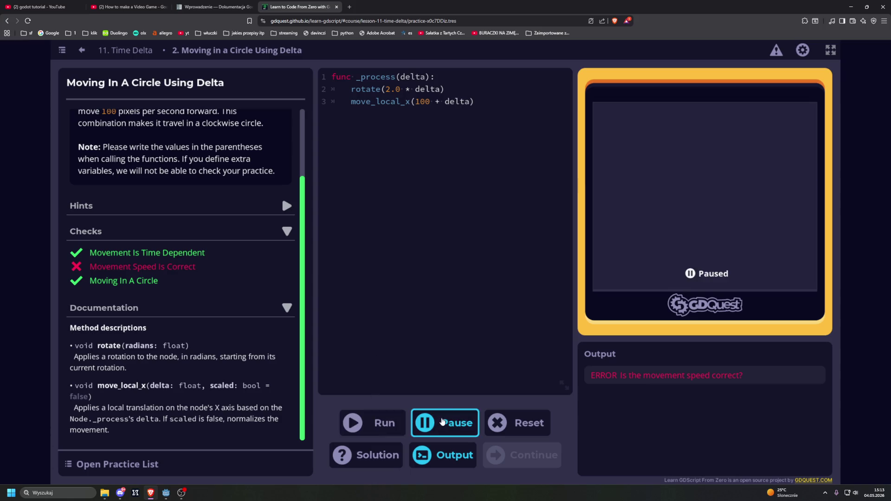
Clear the move_local_x argument and reveal Hint 1 and Hint 2
left_click_drag(472, 102, 416, 101)
key("BackSpace")
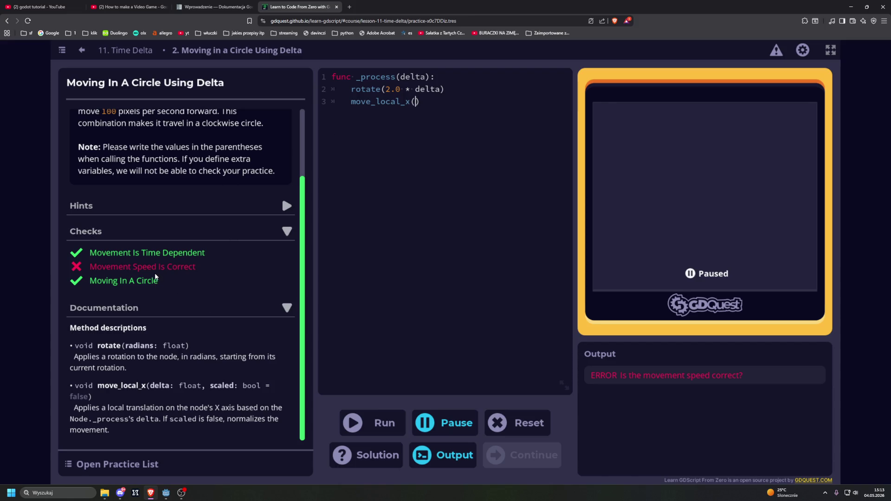
left_click(108, 207)
left_click(102, 227)
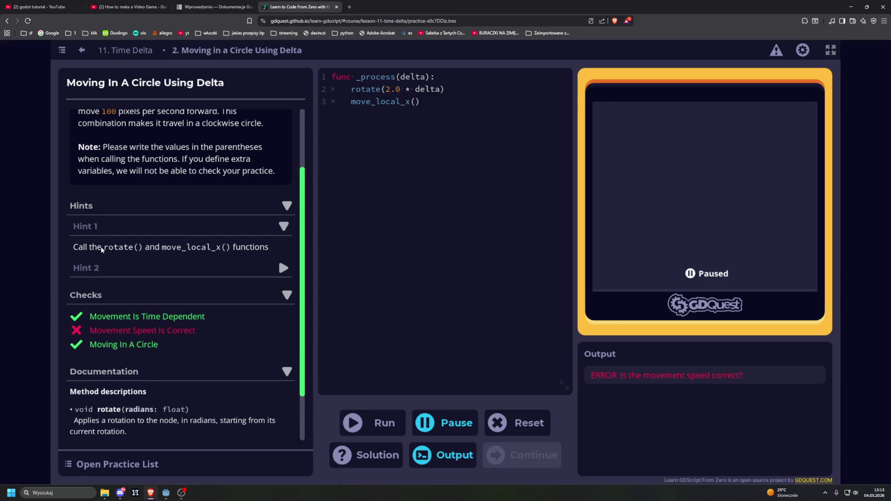
left_click(107, 268)
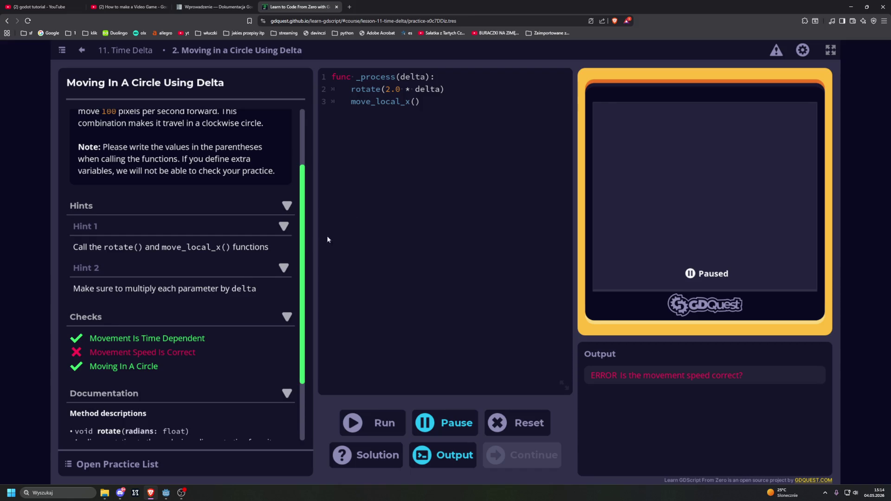
Set the argument to 100 * delta, run it to pass all checks, and continue
left_click(417, 101)
type("100 +")
key("BackSpace")
type("* delta")
left_click(367, 423)
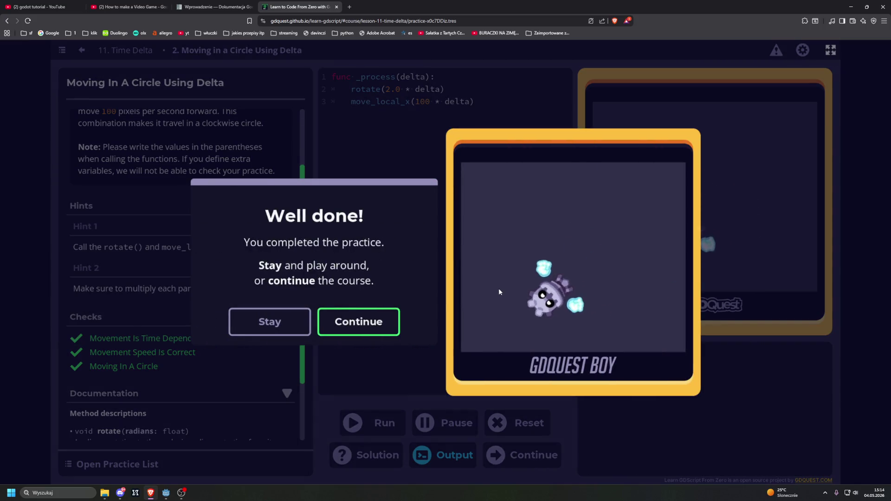
left_click(358, 322)
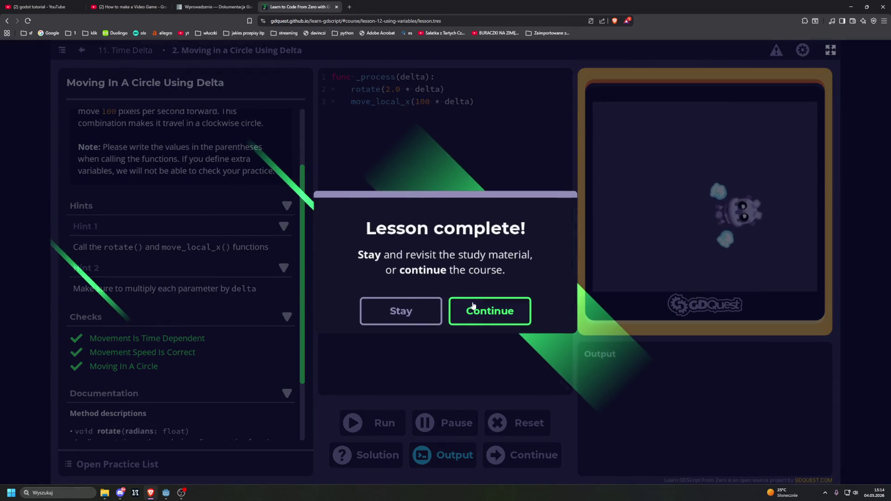
Continue to lesson 12 and answer that the 4 is how fast the character rotates
left_click(474, 307)
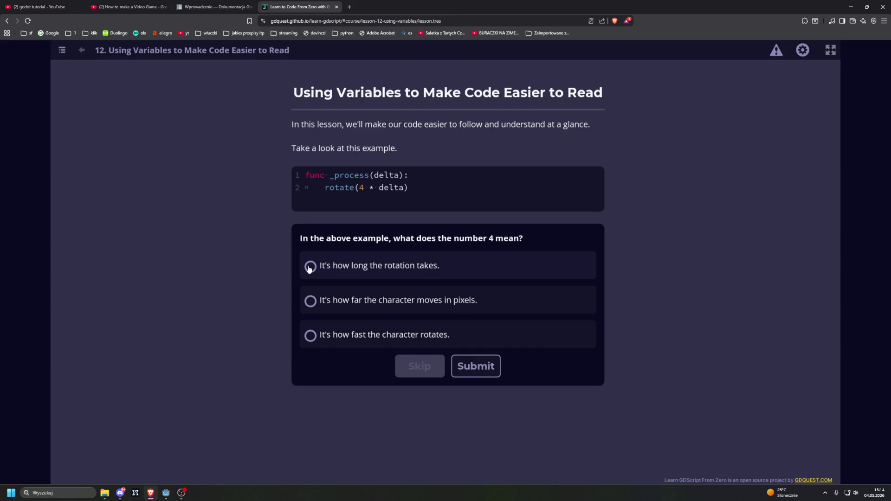
left_click(311, 336)
left_click(479, 366)
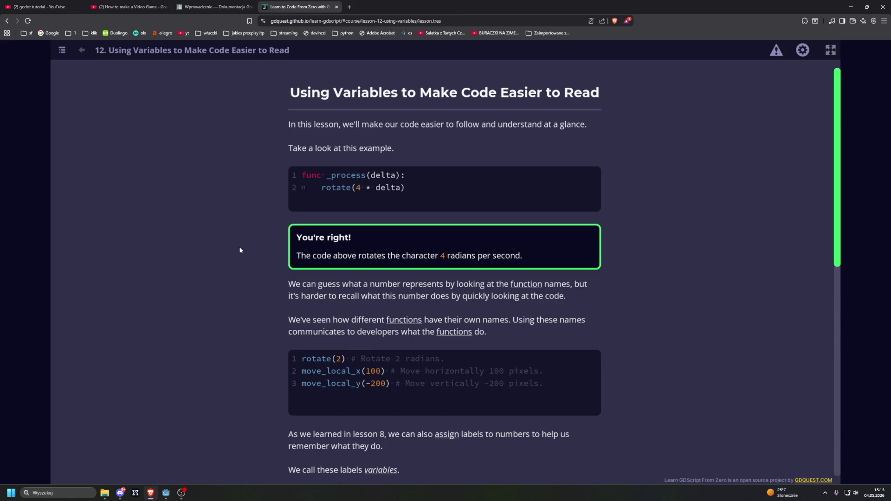
Answer the angular speed quiz with var angular_speed = 4
scroll(240, 250, "down", 5)
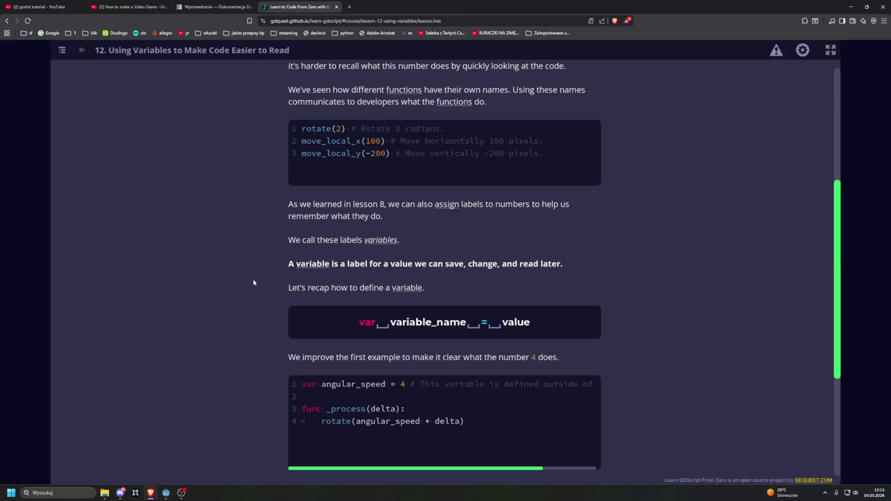
scroll(253, 280, "down", 1)
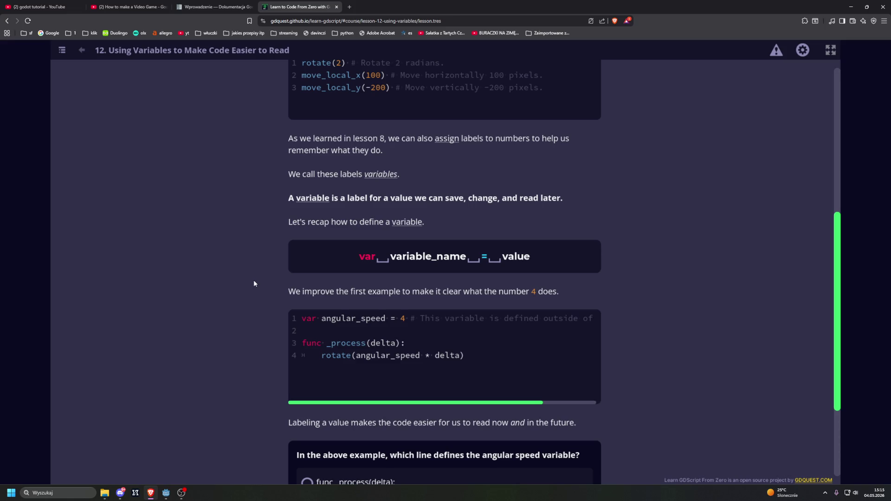
scroll(253, 284, "down", 1)
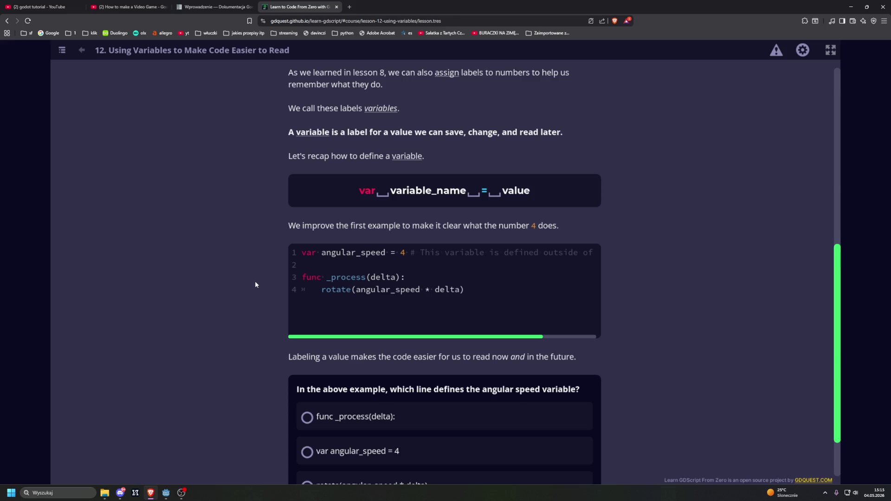
scroll(255, 281, "down", 1)
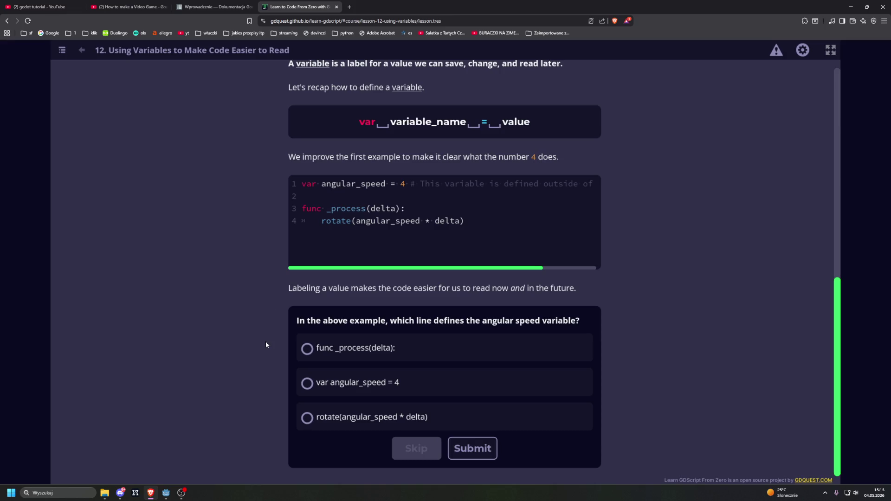
left_click(306, 383)
left_click(472, 449)
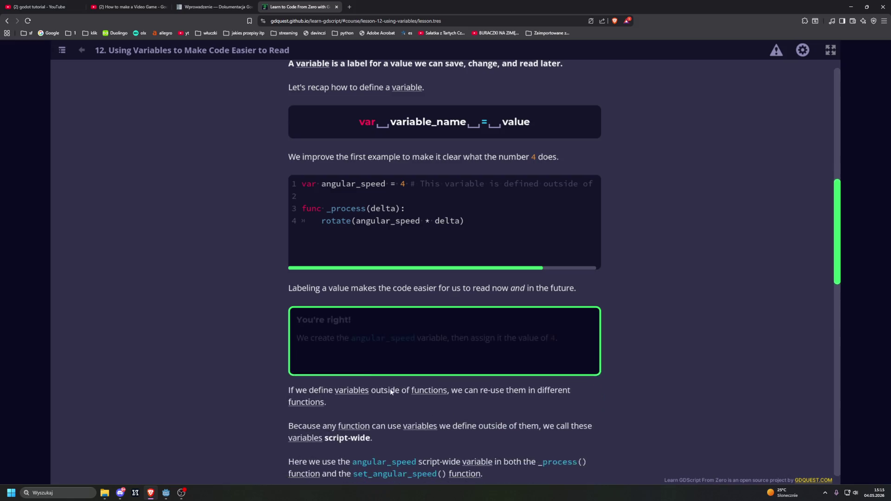
Read through the script-wide and local variable explanation down to the scope-error example
scroll(252, 320, "down", 5)
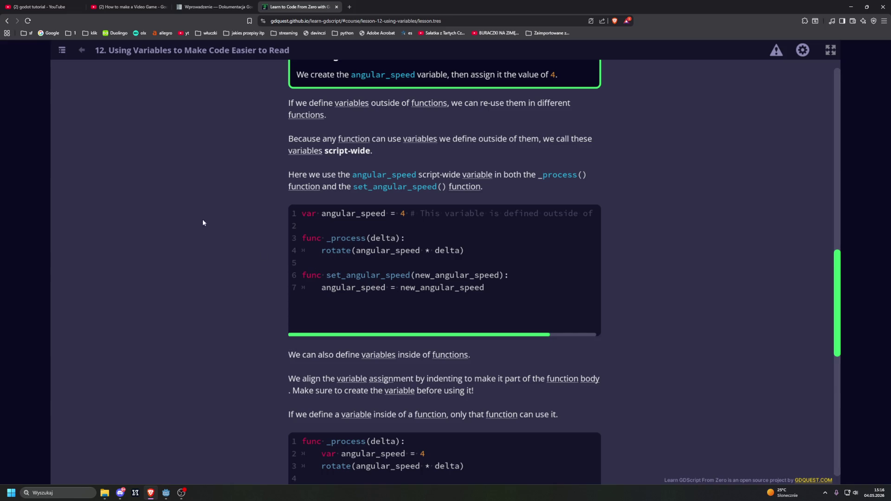
scroll(203, 223, "down", 2)
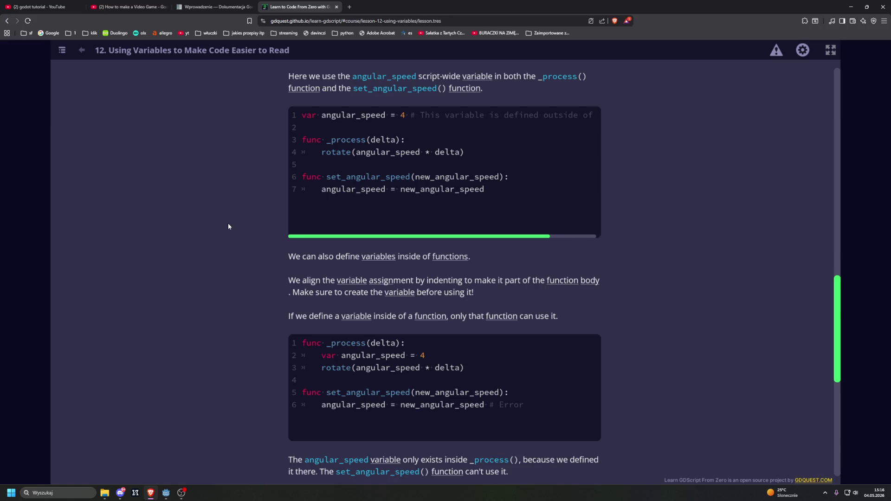
scroll(231, 233, "down", 1)
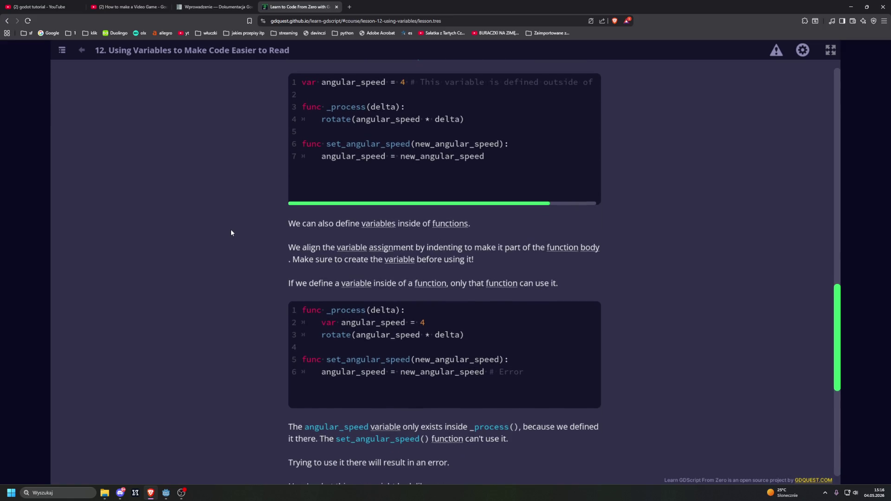
scroll(230, 230, "down", 5)
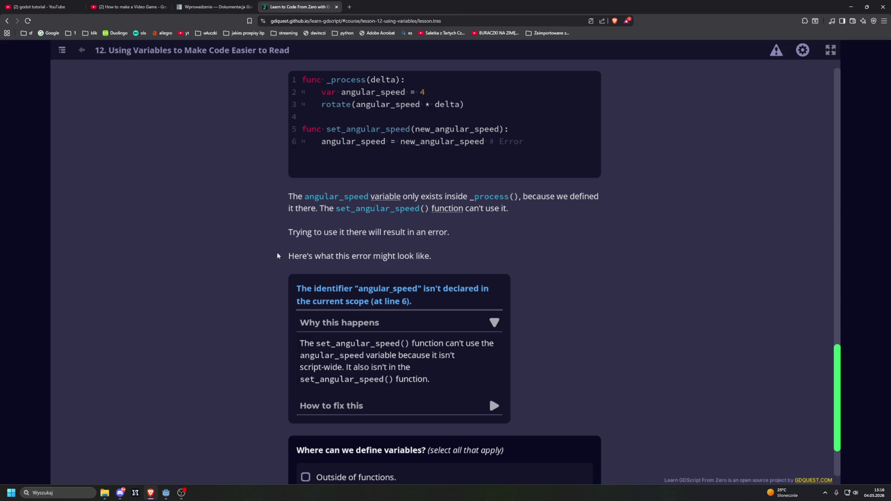
scroll(277, 255, "down", 2)
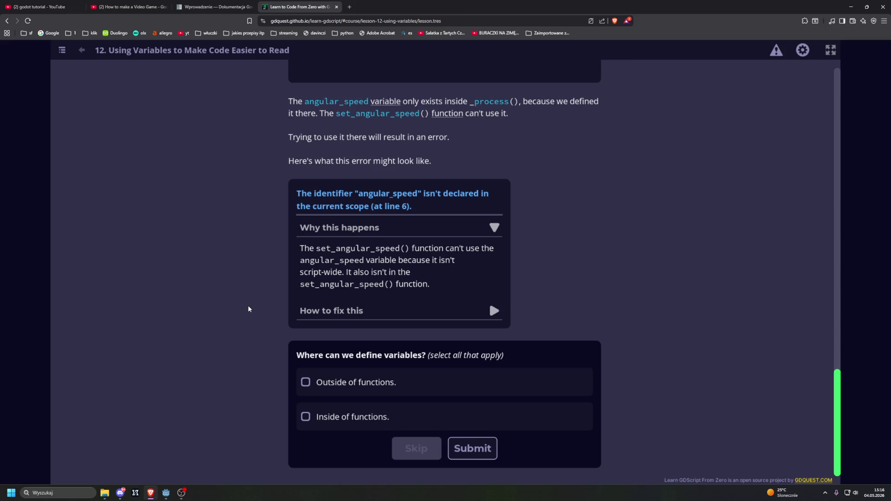
Answer the variable-scope quiz with both 'Outside of functions' and 'Inside of functions'
key("XF86AudioLowerVolume")
key("XF86AudioLowerVolume")
key("XF86AudioLowerVolume")
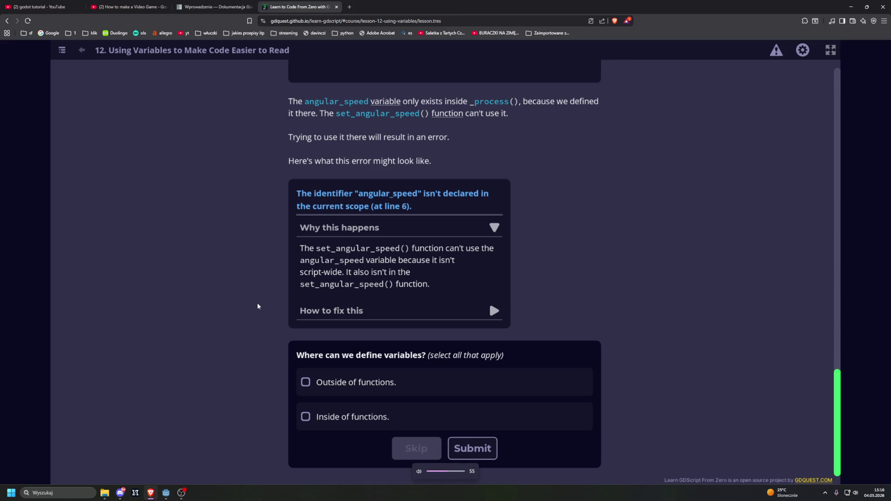
left_click(305, 382)
left_click(305, 417)
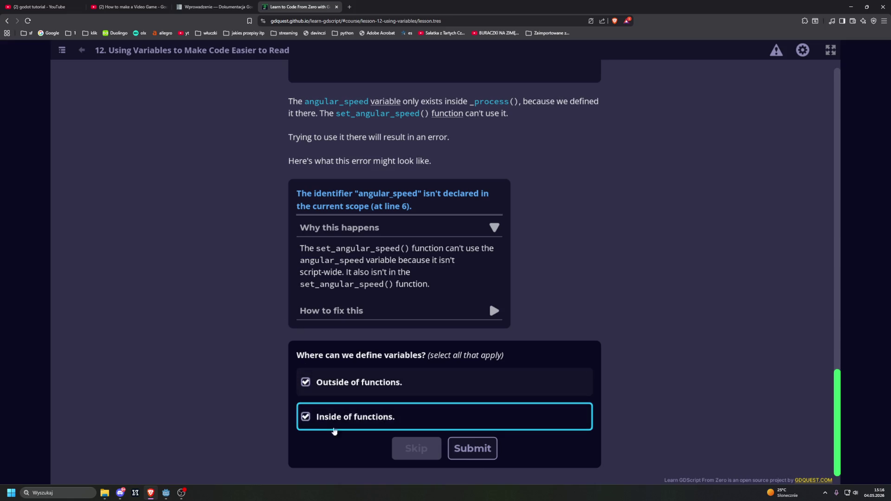
left_click(492, 453)
Go down to Practices and start 'Clarifying Code Using Variables'
scroll(277, 355, "down", 5)
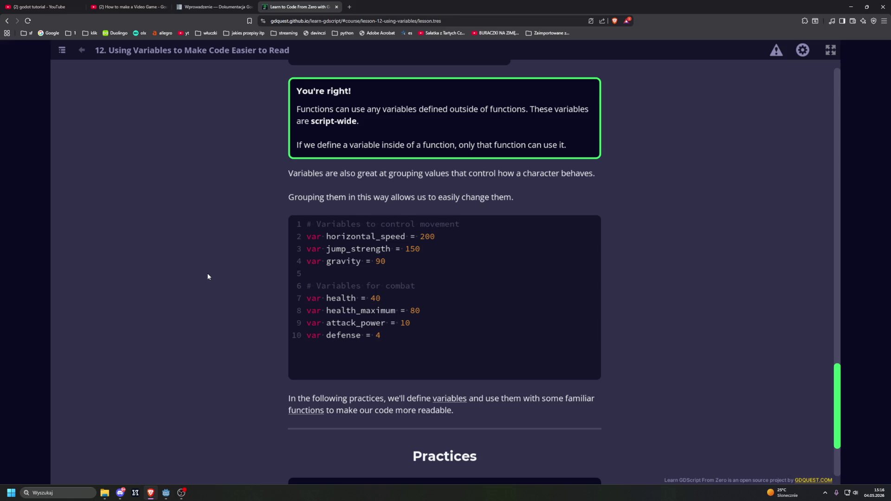
scroll(207, 277, "down", 3)
left_click(525, 377)
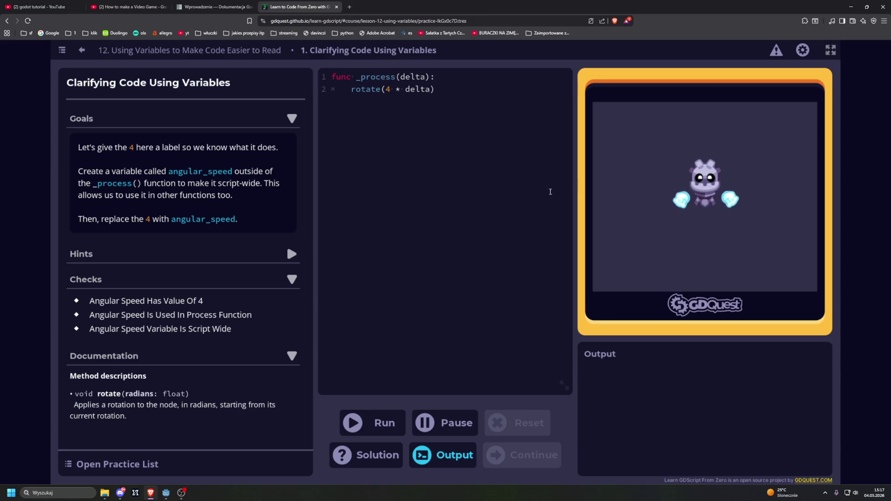
Declare var angular_speed = 4 on a new first line above func _process
left_click(334, 76)
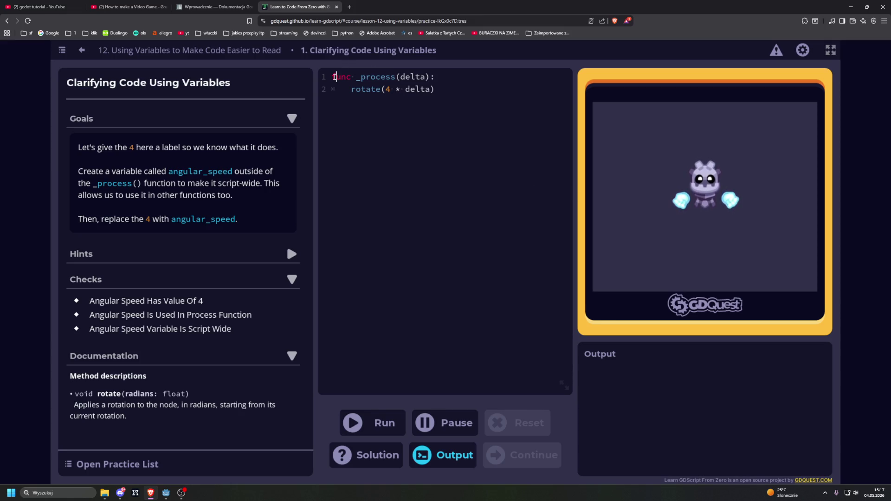
key("Return")
key("Up")
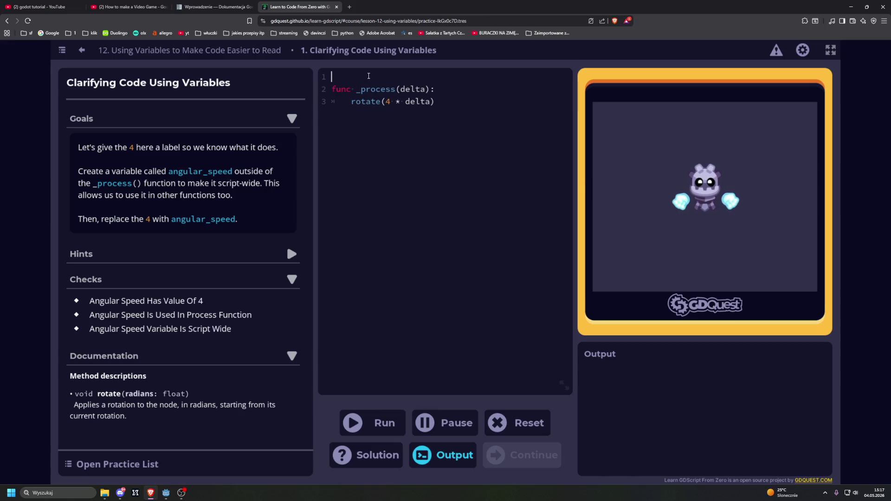
key("Return")
key("Up")
type("var")
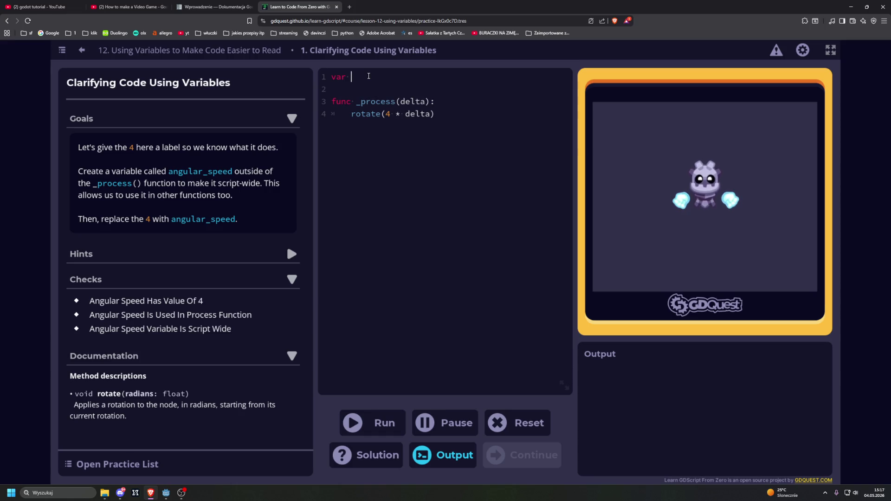
double_click(204, 171)
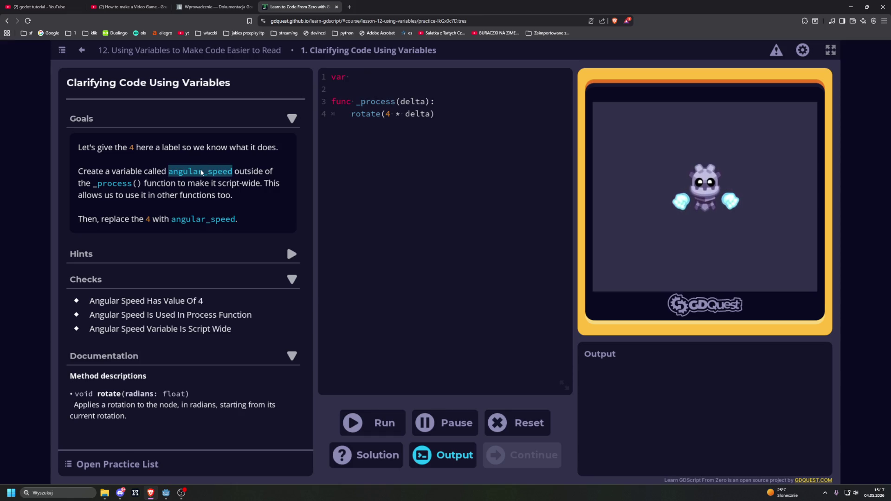
type("angular_speed")
type("= ")
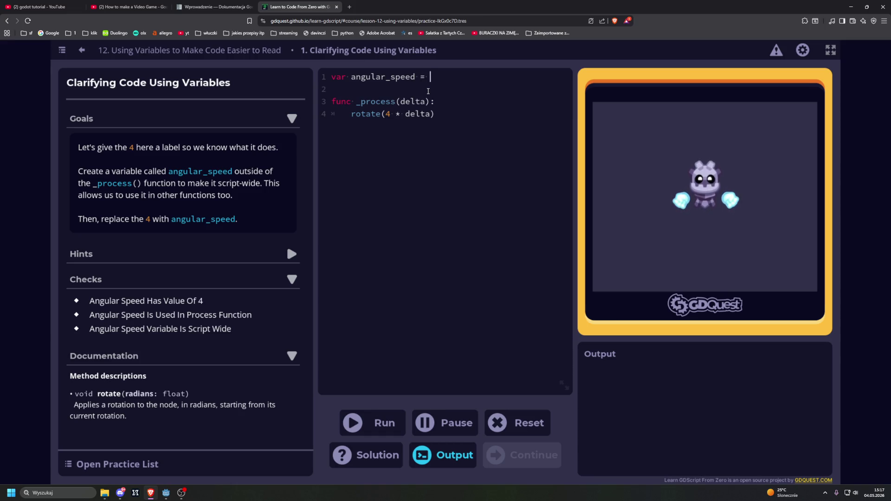
type("4")
Replace the 4 in rotate(4 * delta) with angular_speed and run the checks
left_click(390, 113)
triple_click(390, 114)
left_click(391, 114)
key("BackSpace")
type("angular_speed")
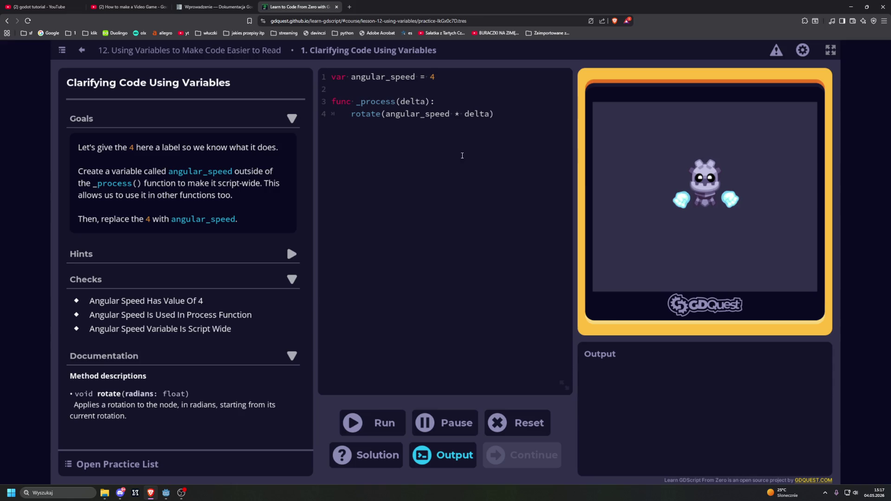
left_click(374, 423)
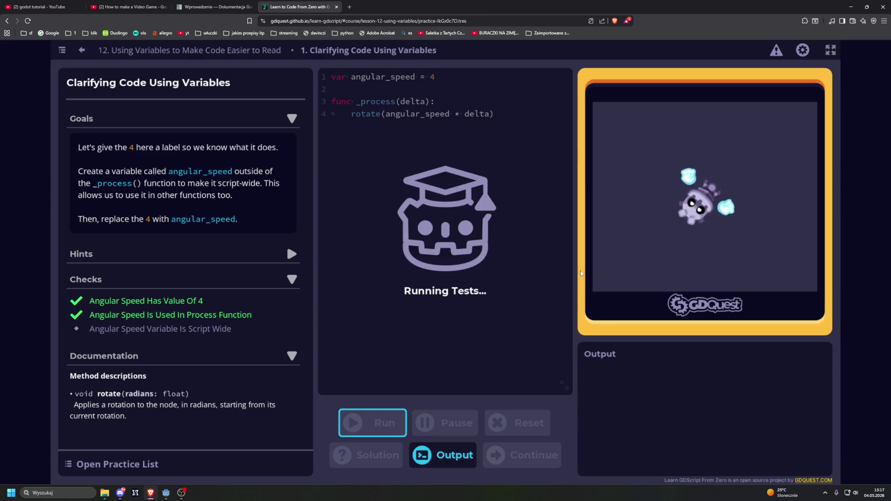
left_click(350, 7)
Search Google for 'angular translate', then close it and continue to the out-of-scope practice
type("anghu")
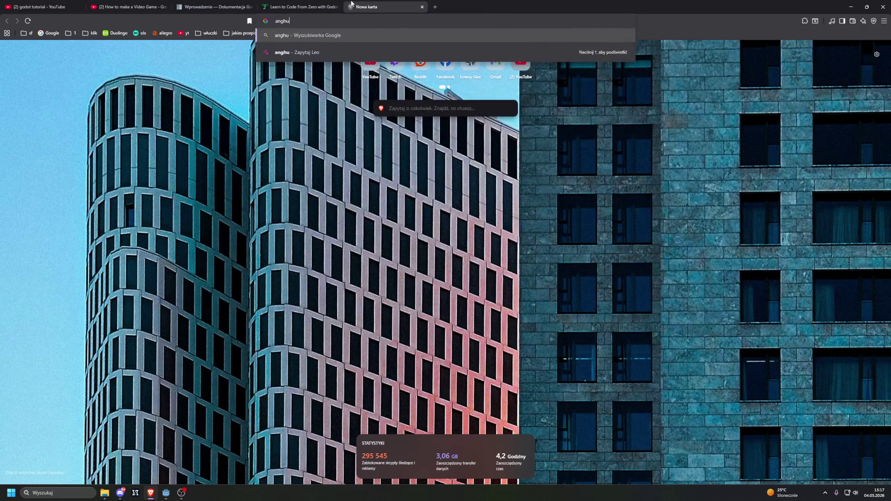
key("BackSpace")
key("BackSpace")
type("ular")
key("Return")
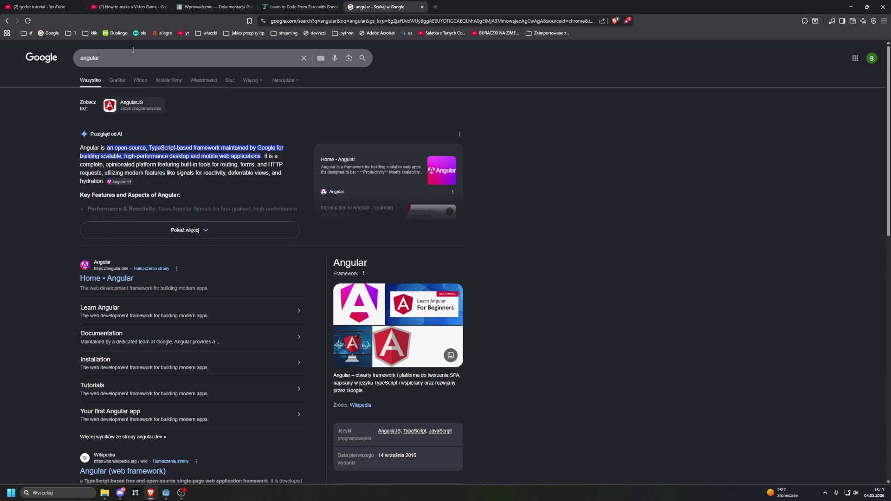
type(" tr")
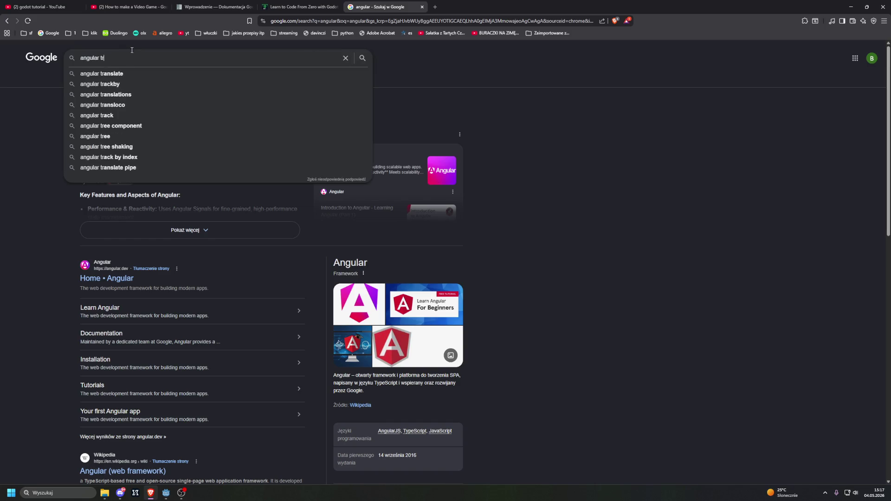
left_click(186, 73)
left_click(422, 7)
left_click(369, 336)
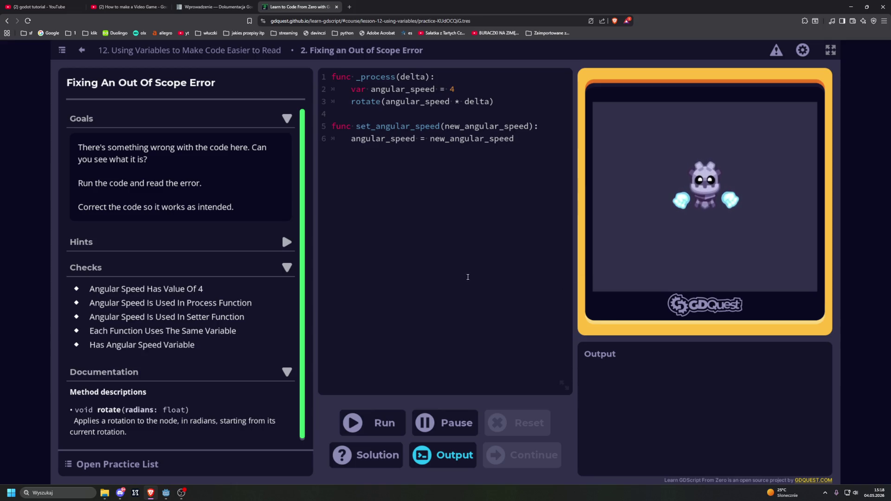
Run to see the error, then move var angular_speed = 4 from _process to the script top
key("ctrl+Return")
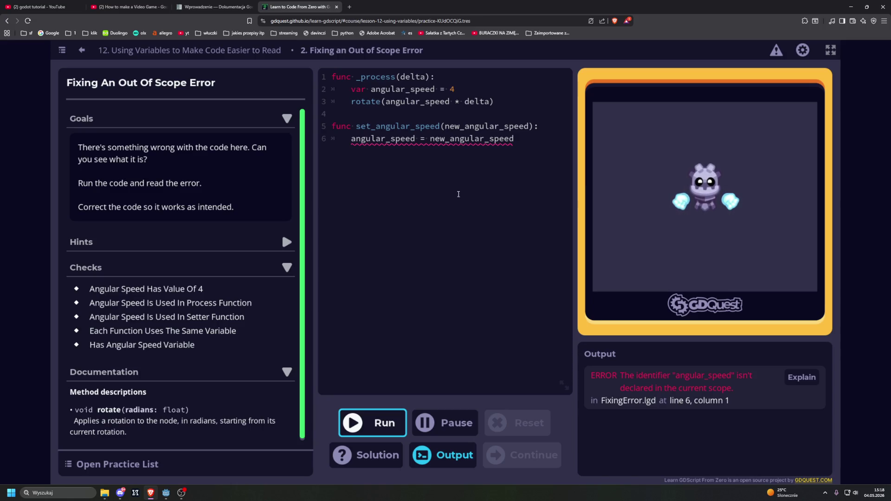
left_click_drag(351, 88, 465, 90)
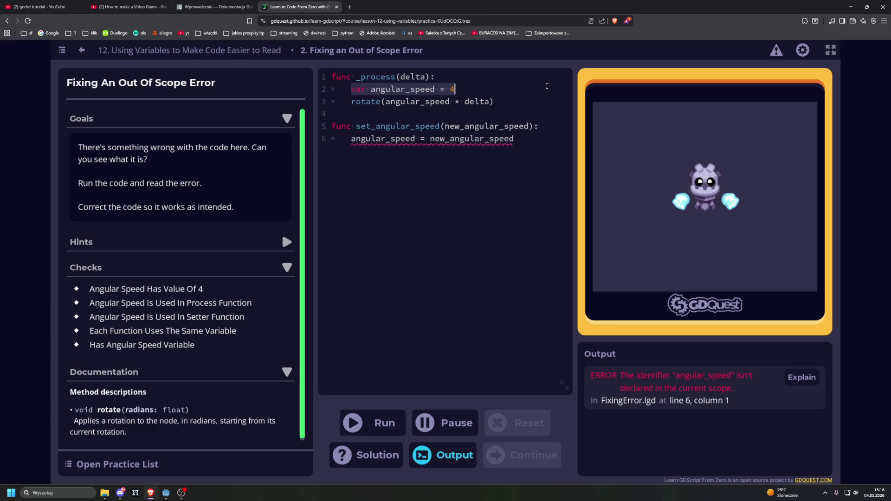
key("ctrl+x")
key("BackSpace")
key("alt+Up")
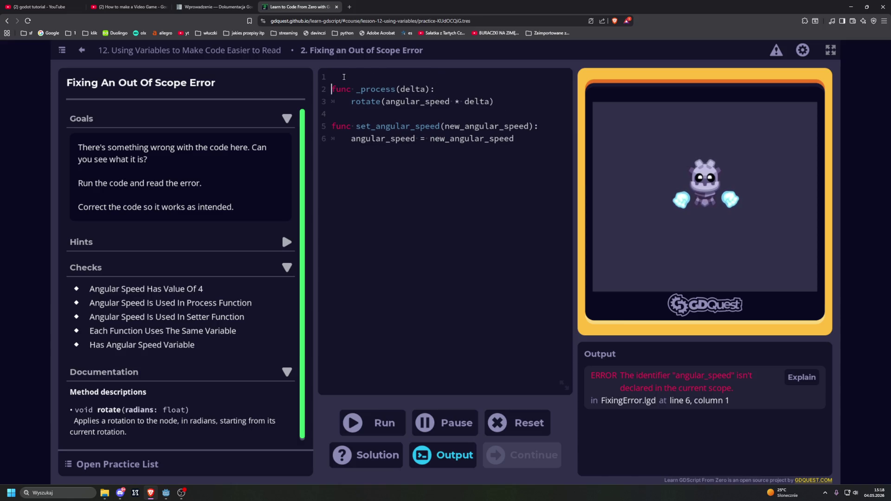
key("Return")
key("Up")
key("ctrl+v")
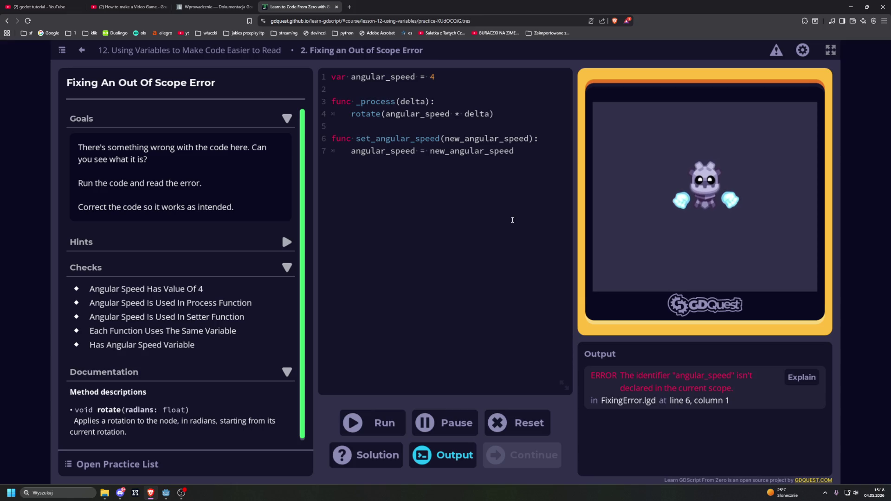
Run the corrected script and continue on to lesson 13, Conditions
key("F5")
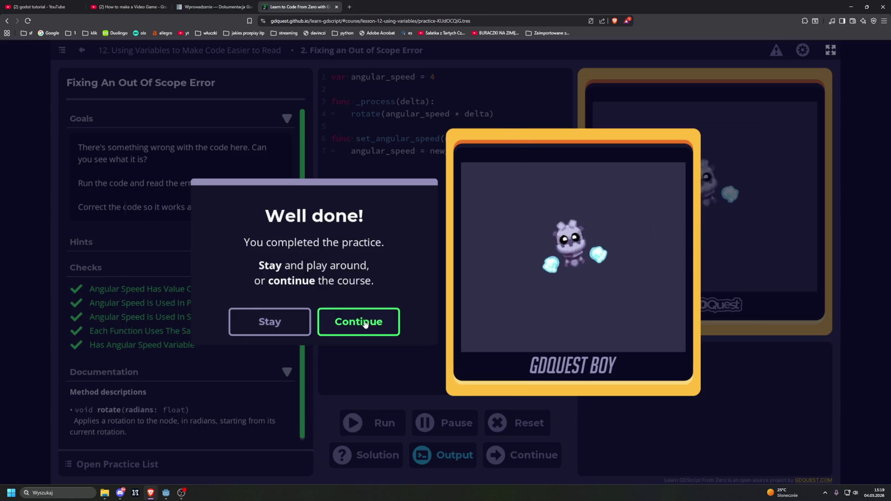
key("Return")
left_click(520, 312)
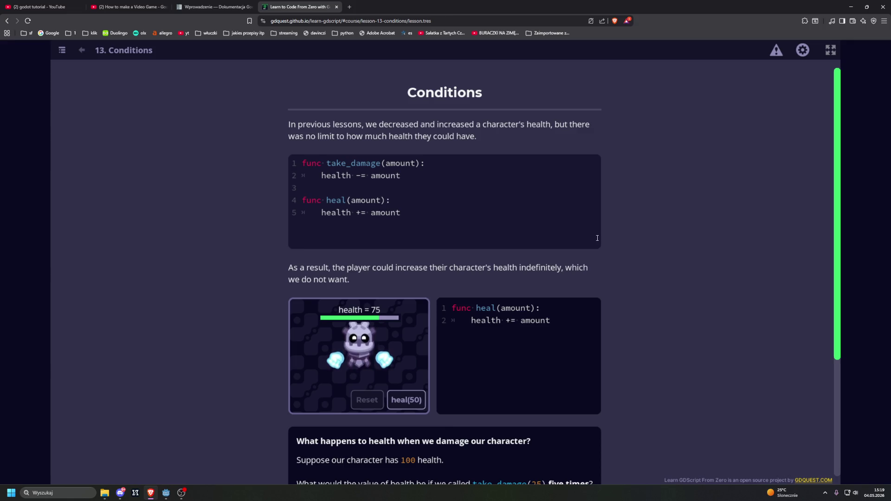
Heal the demo character by 50 repeatedly until health passes the maximum
scroll(598, 238, "down", 1)
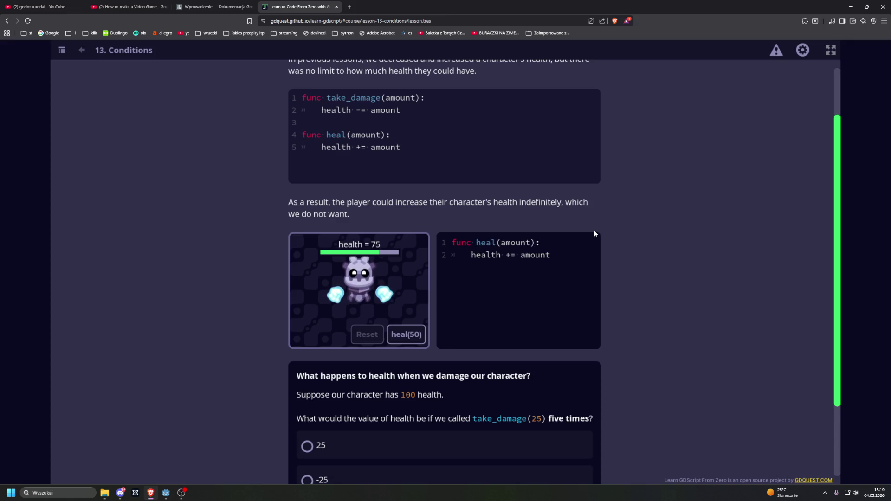
left_click(409, 335)
left_click(409, 335)
left_click(410, 335)
left_click(410, 336)
left_click(409, 336)
left_click(409, 337)
left_click(409, 336)
left_click(409, 338)
left_click(408, 337)
left_click(409, 337)
left_click(408, 337)
left_click(407, 337)
left_click(407, 336)
left_click(405, 336)
left_click(405, 336)
left_click(404, 336)
left_click(403, 335)
left_click(402, 335)
left_click(402, 335)
left_click(402, 335)
left_click(403, 336)
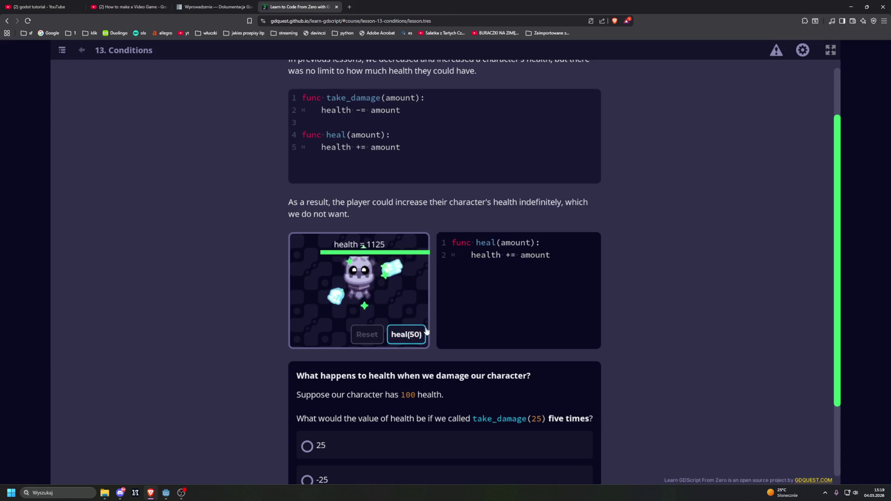
Answer the take_damage(25) health quiz with -25
scroll(650, 265, "down", 2)
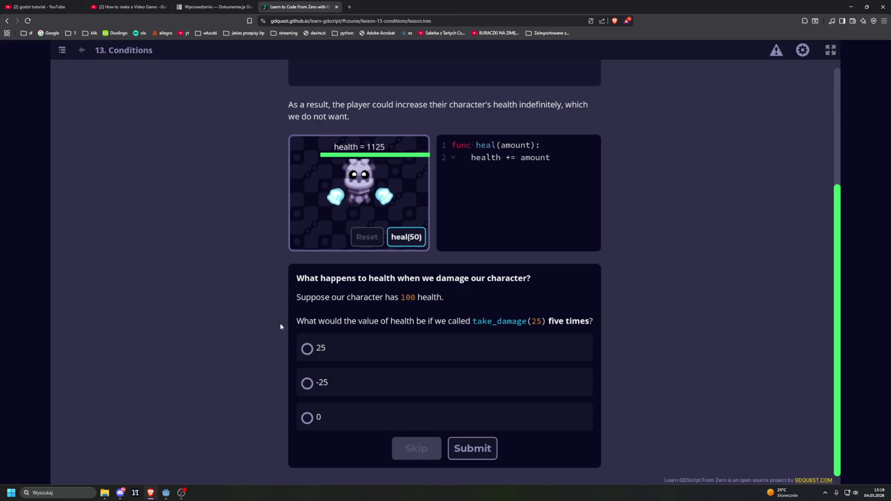
left_click(307, 408)
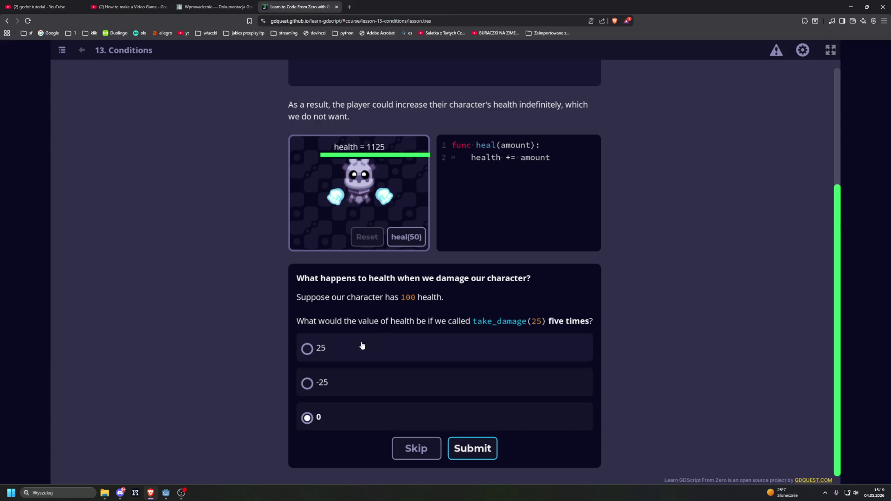
left_click(307, 383)
left_click(464, 448)
scroll(184, 328, "down", 1)
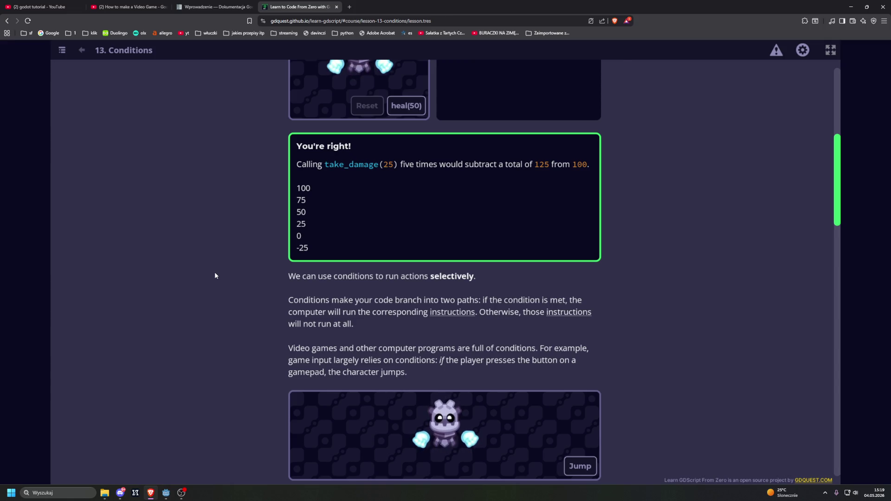
scroll(215, 275, "down", 1)
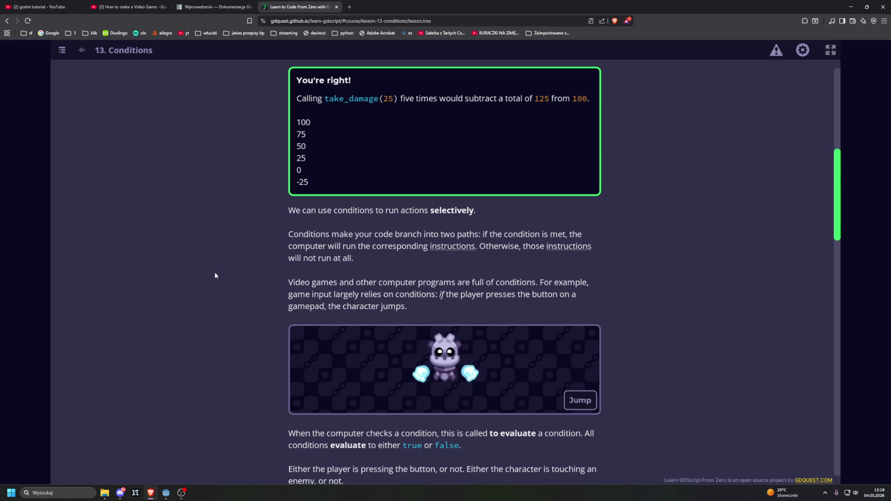
left_click(127, 6)
Play and pause the Godot beginner video, then go back to the Learn to Code From Zero tab
left_click(213, 125)
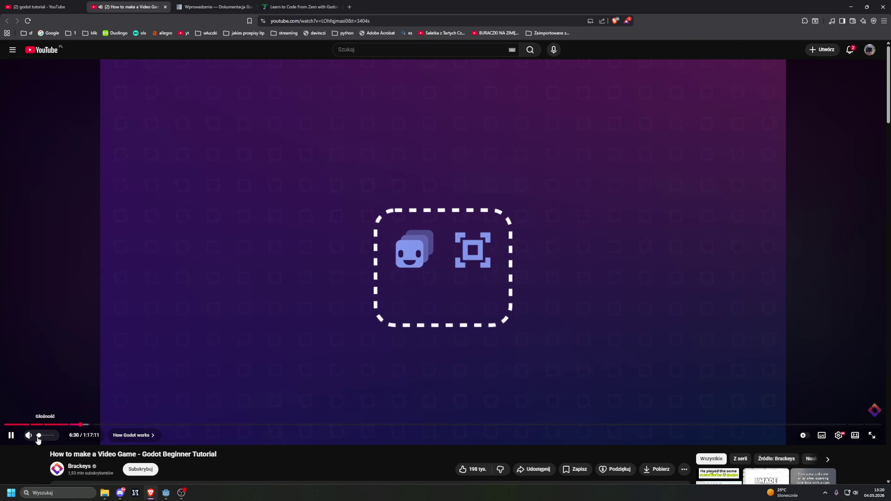
left_click(207, 264)
left_click(299, 6)
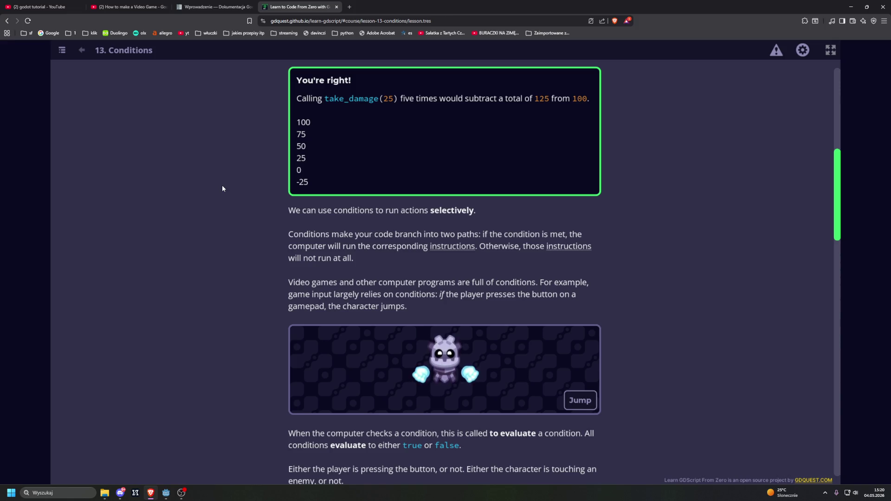
Make the demo robot jump
scroll(222, 190, "down", 3)
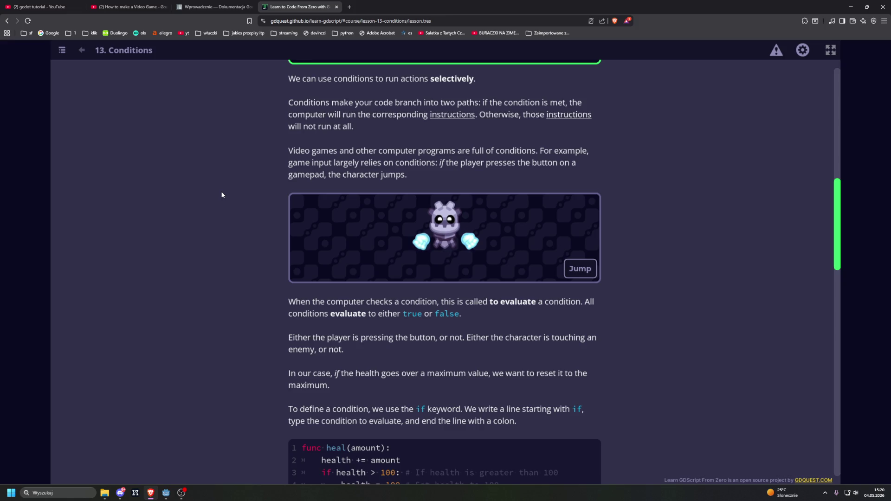
left_click(581, 269)
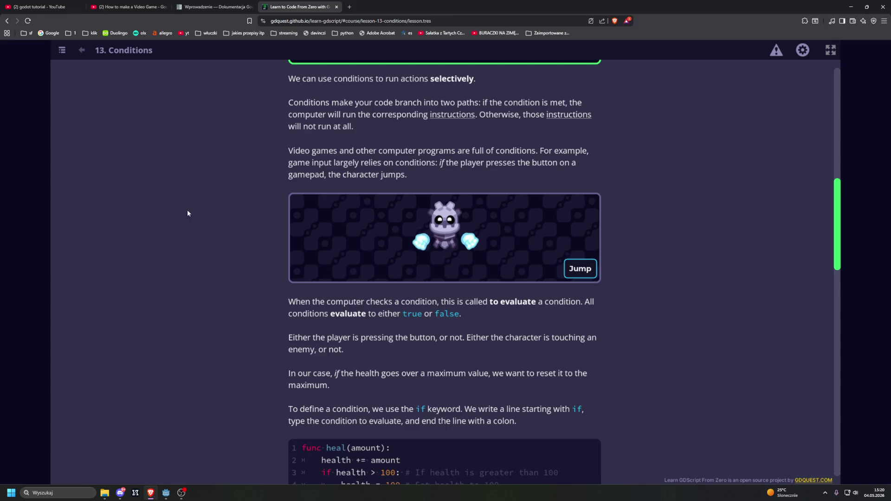
scroll(188, 210, "down", 2)
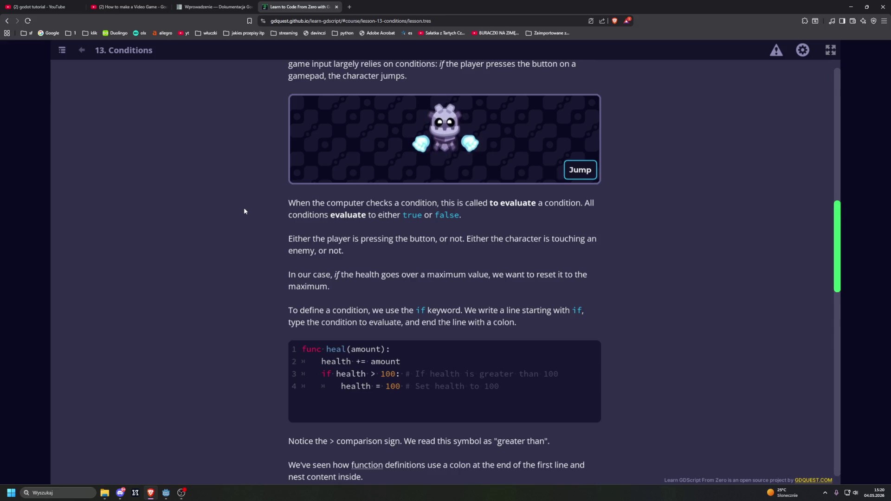
scroll(244, 211, "down", 1)
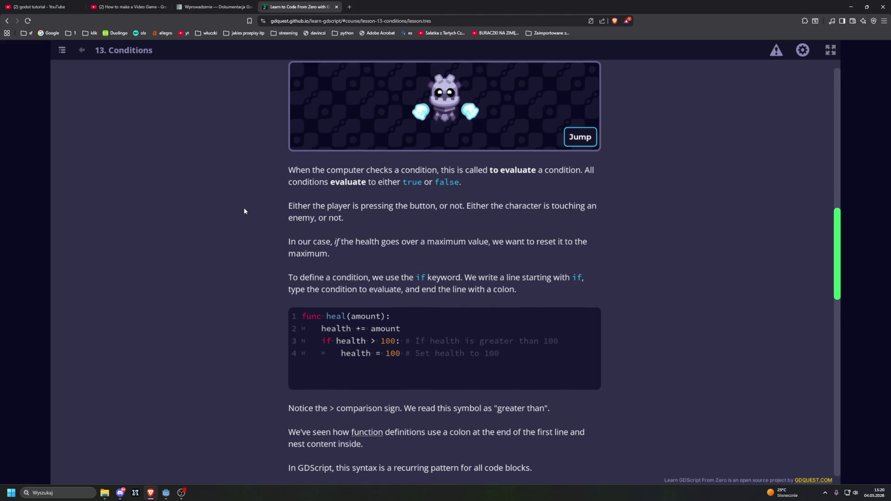
scroll(244, 211, "down", 1)
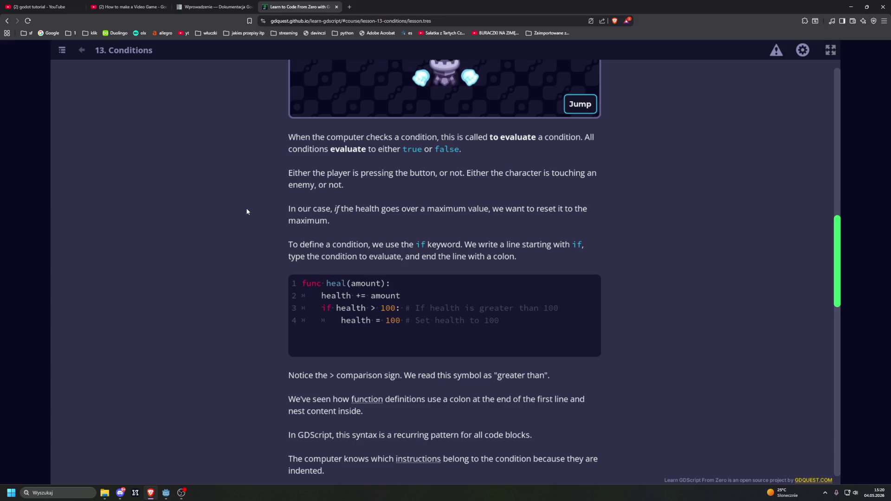
scroll(247, 212, "down", 3)
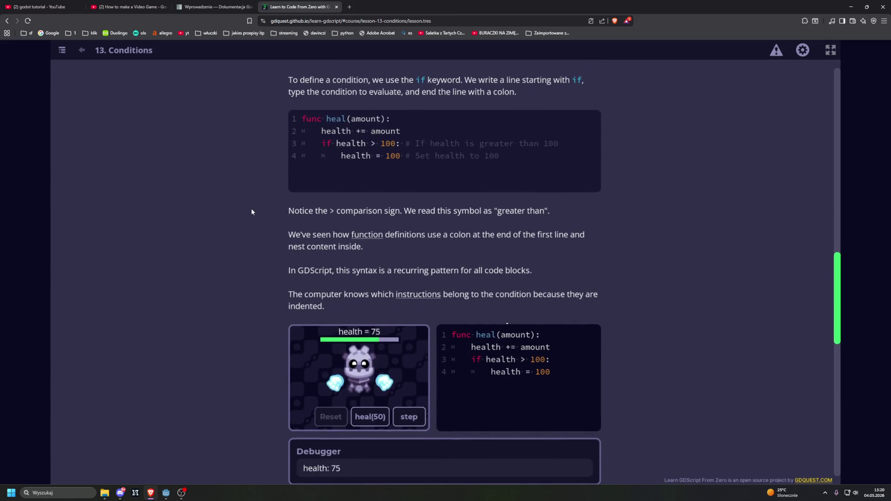
Heal by 50 in the capped demo and step through the if health > 100 code
left_click(370, 417)
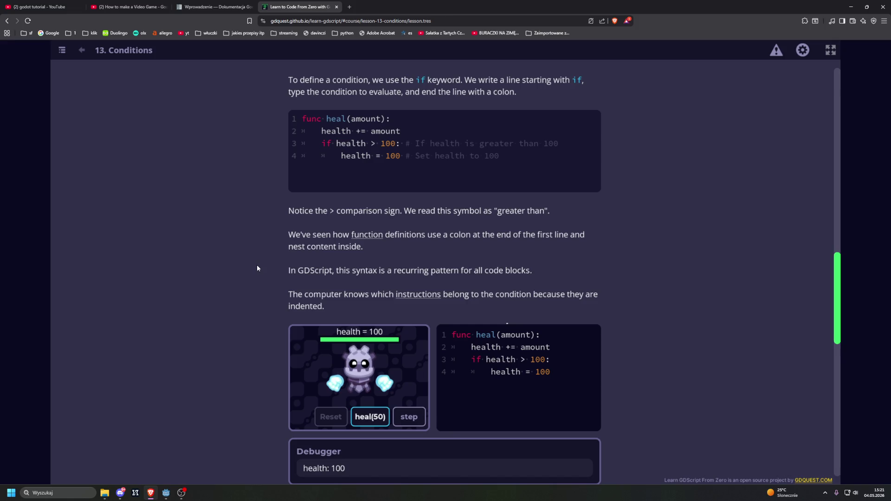
scroll(257, 268, "down", 1)
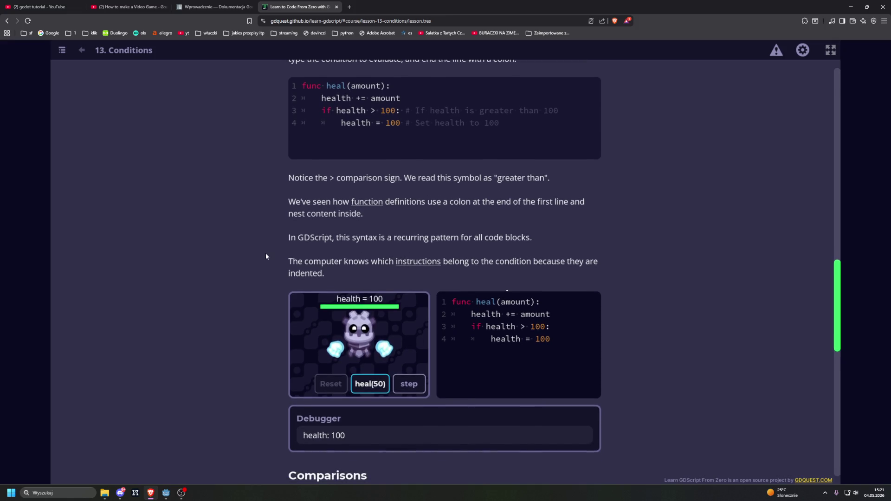
scroll(266, 255, "down", 3)
left_click(409, 285)
left_click(413, 285)
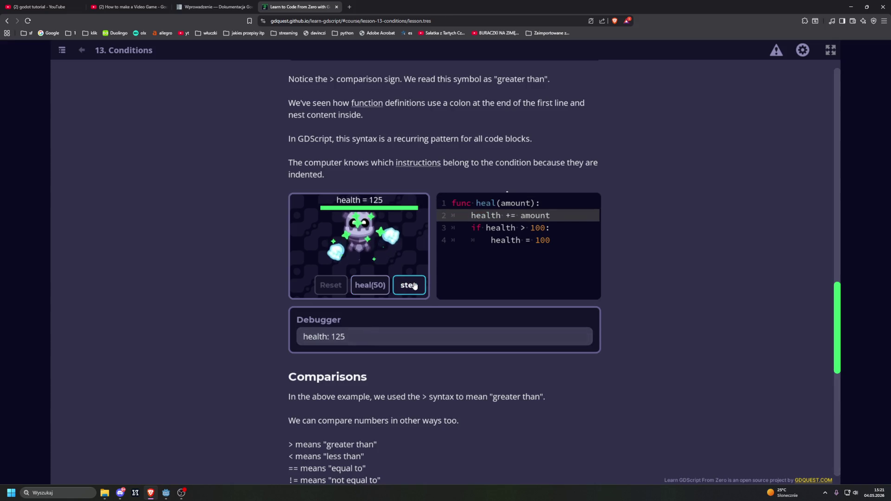
left_click(414, 285)
left_click(414, 286)
left_click(414, 285)
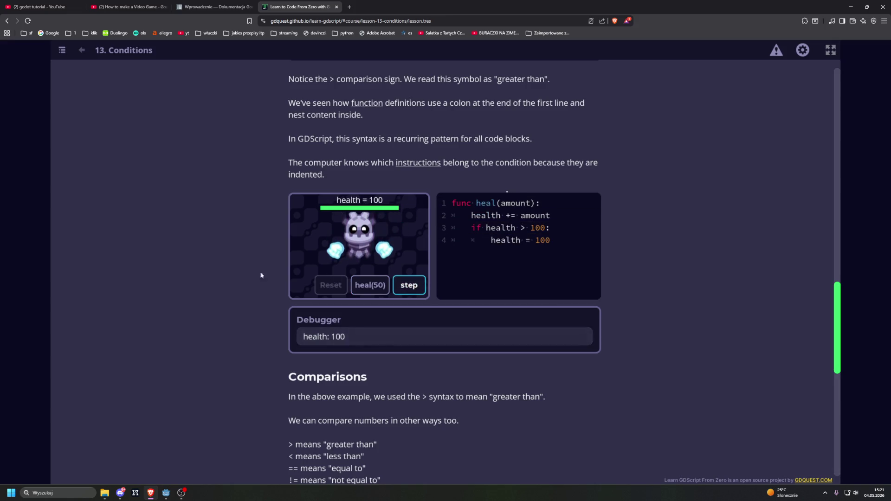
Rerun heal(50) and step again until health resets to 100
scroll(232, 273, "down", 2)
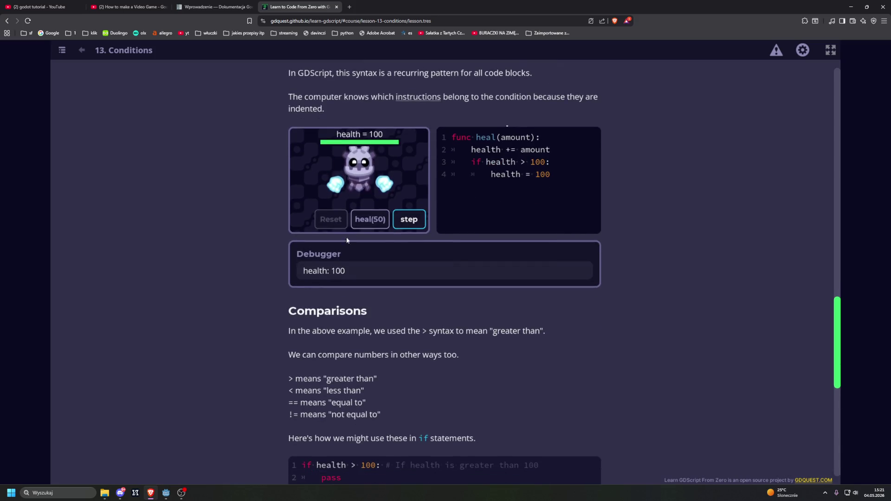
left_click(370, 219)
left_click(416, 220)
left_click(417, 221)
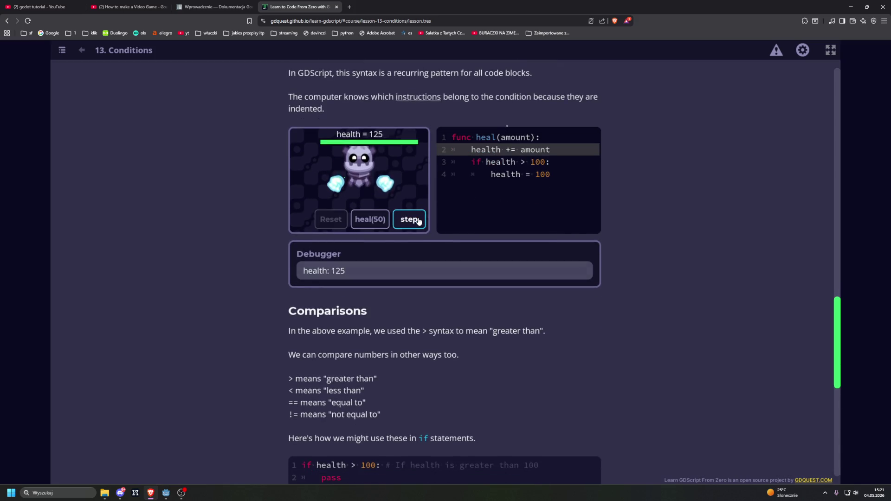
left_click(418, 221)
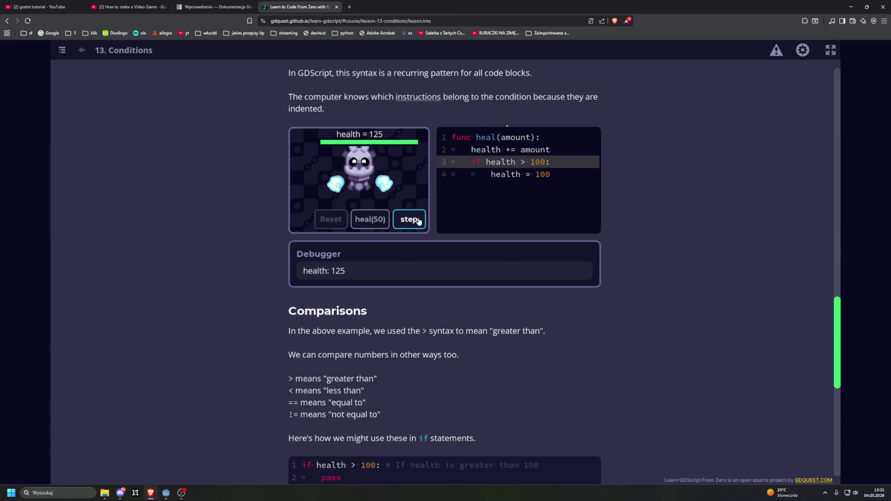
left_click(418, 221)
scroll(217, 264, "down", 3)
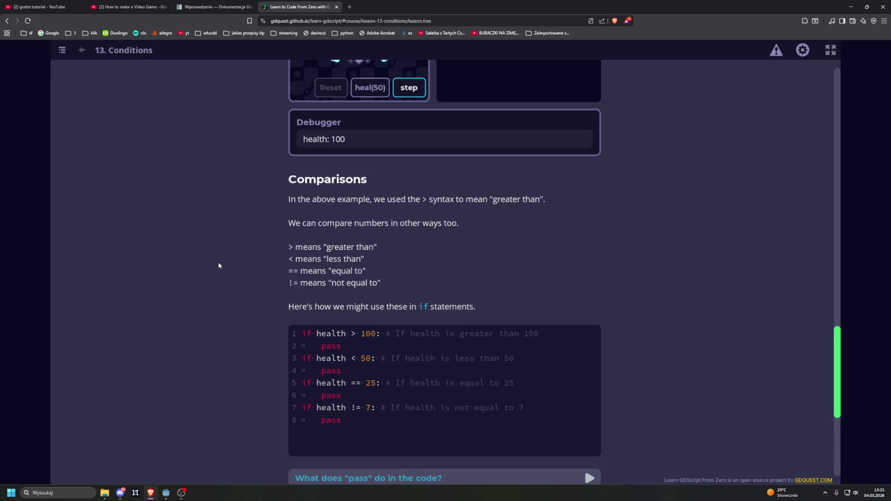
Expand and collapse the explanation of what pass does
scroll(219, 265, "down", 2)
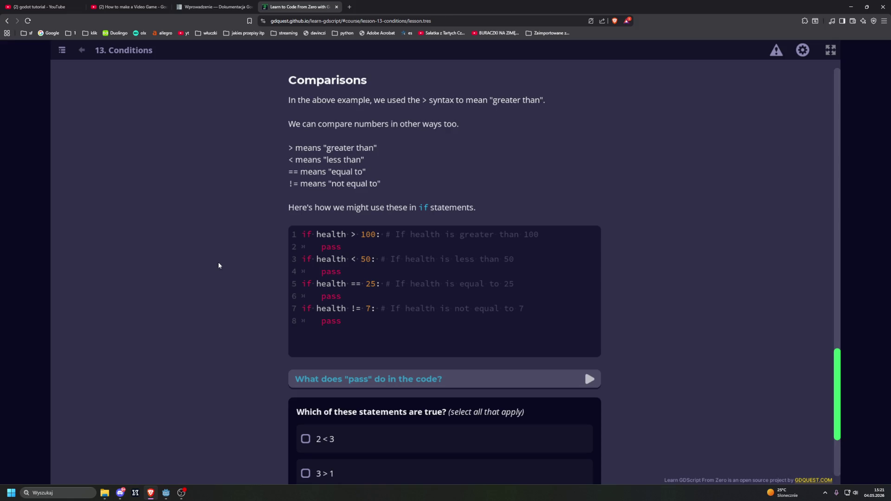
scroll(218, 261, "down", 2)
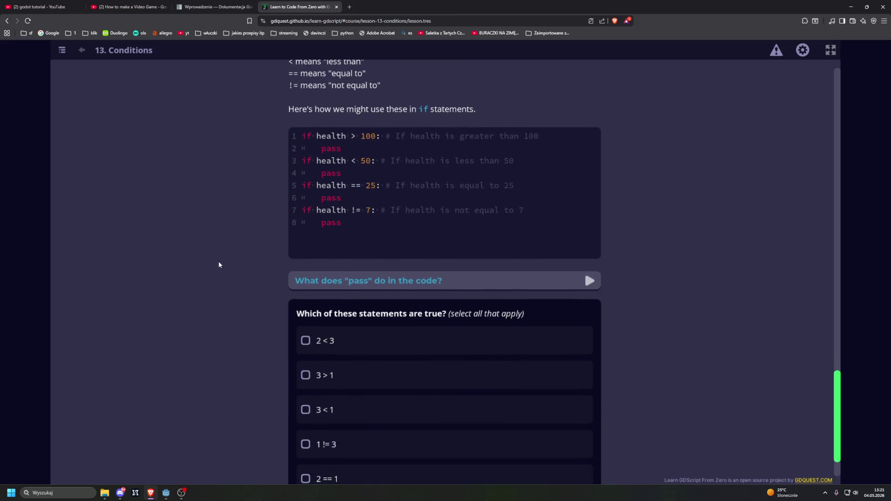
left_click(307, 281)
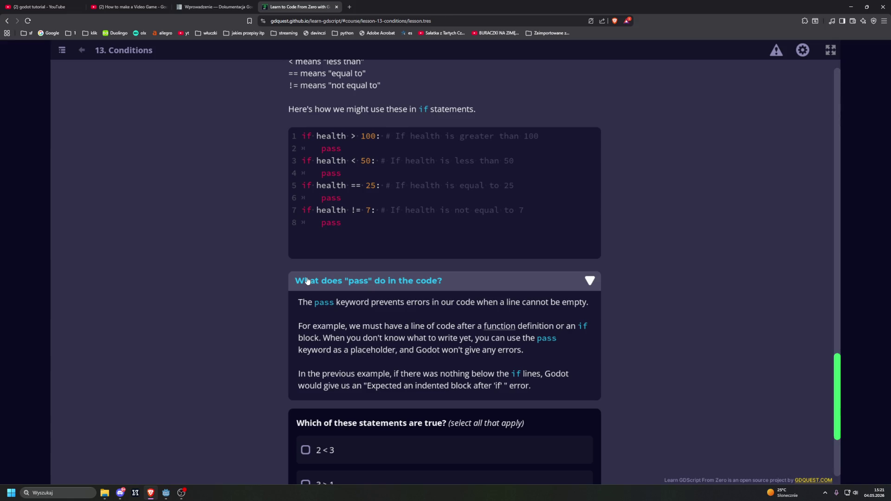
left_click(307, 281)
scroll(216, 271, "down", 1)
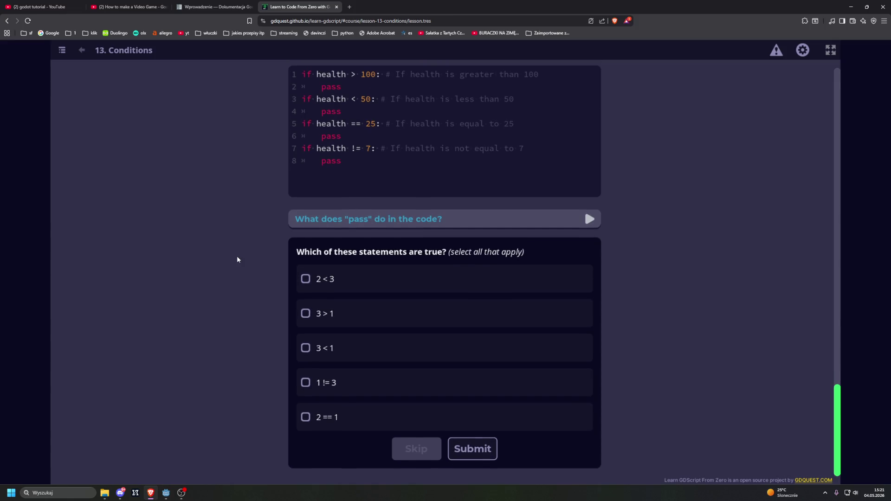
Mark 2 < 3, 3 > 1 and 1 != 3 as true and submit the quiz
left_click(305, 280)
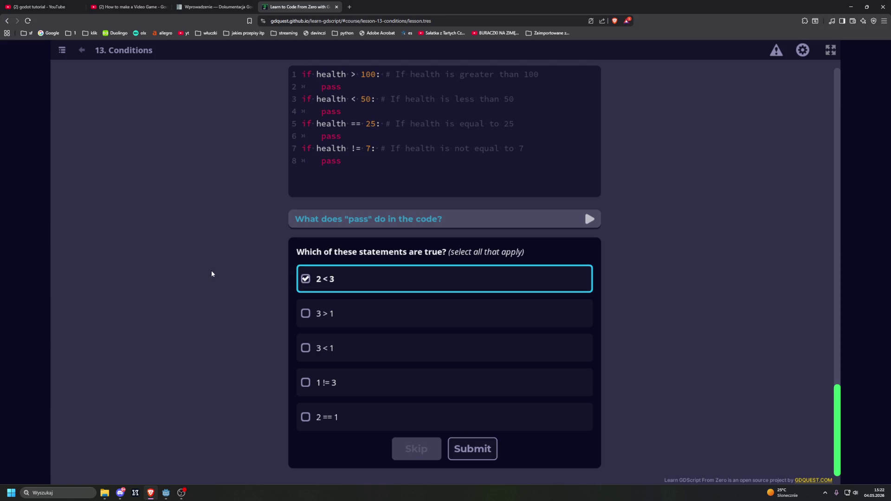
left_click(305, 313)
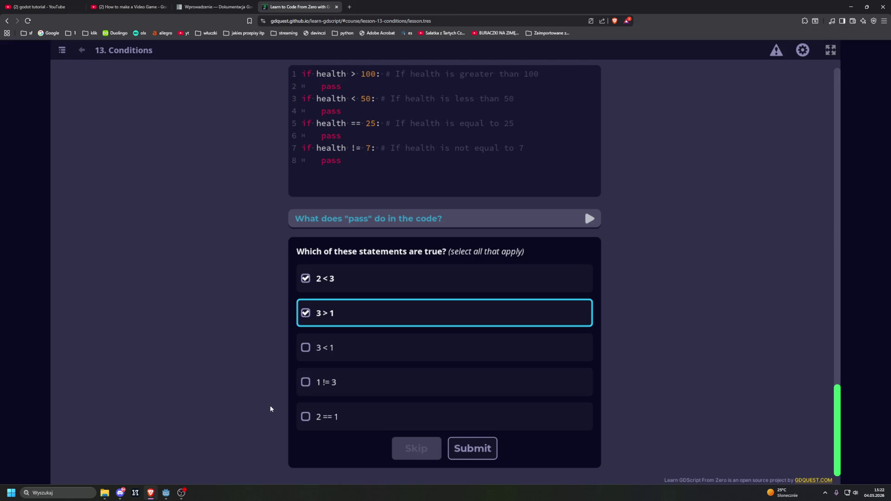
left_click(306, 383)
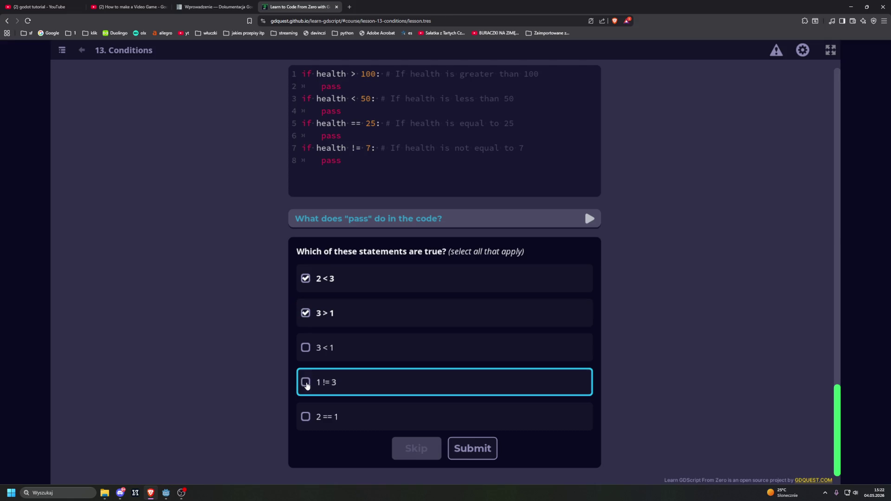
left_click(473, 449)
scroll(232, 355, "down", 3)
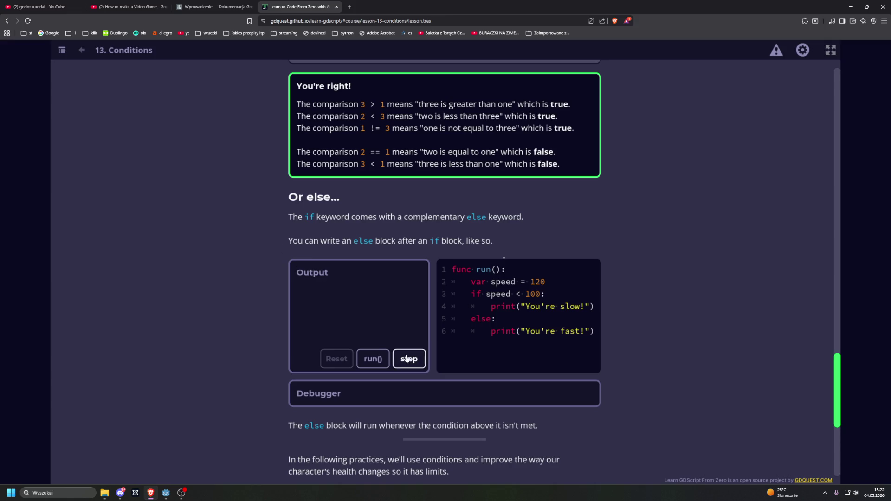
Run the else example twice, then start the Using Comparisons practice
left_click(375, 361)
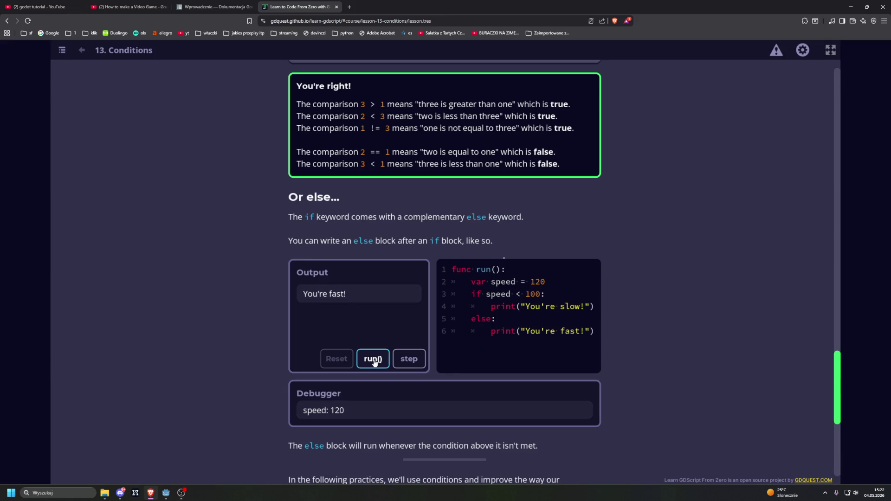
left_click(374, 361)
scroll(375, 363, "down", 2)
scroll(350, 311, "down", 4)
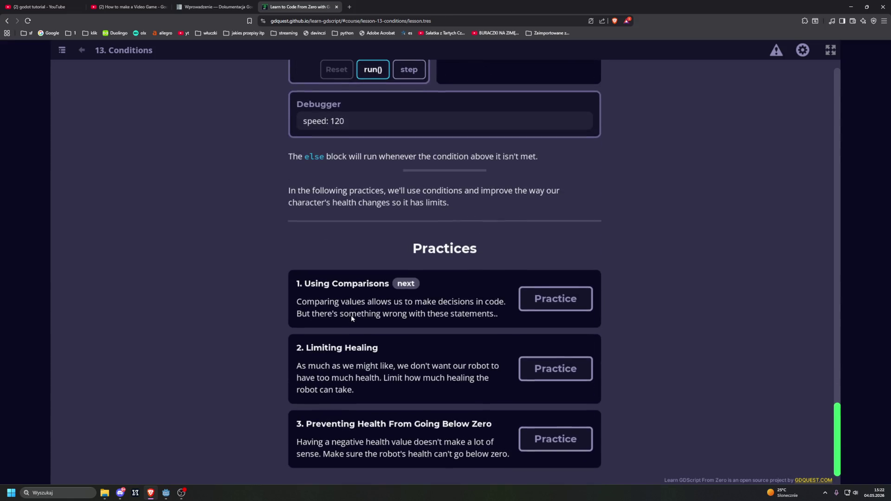
left_click(541, 298)
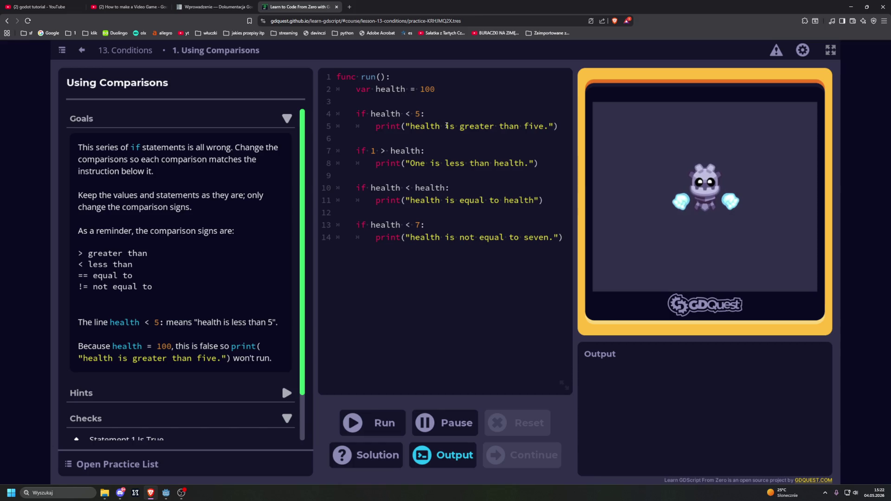
Replace the signs on lines 4, 7 and 10 with >, < and =
left_click(411, 114)
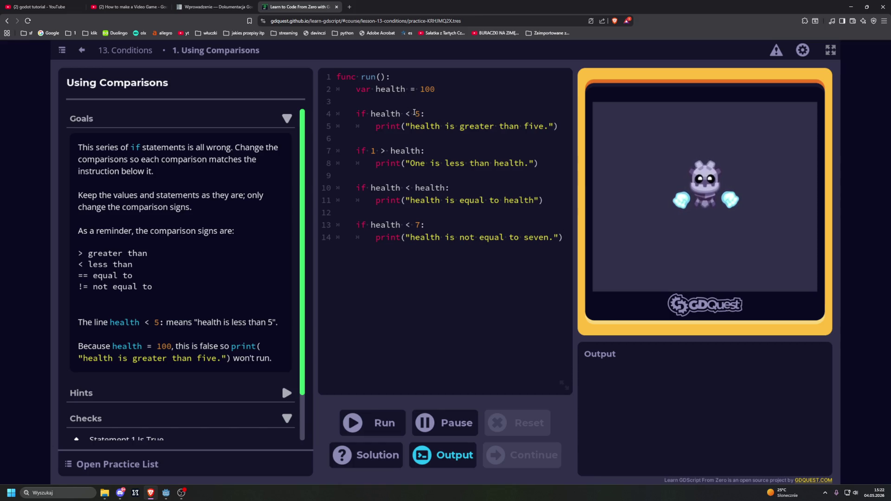
key("BackSpace")
type(">")
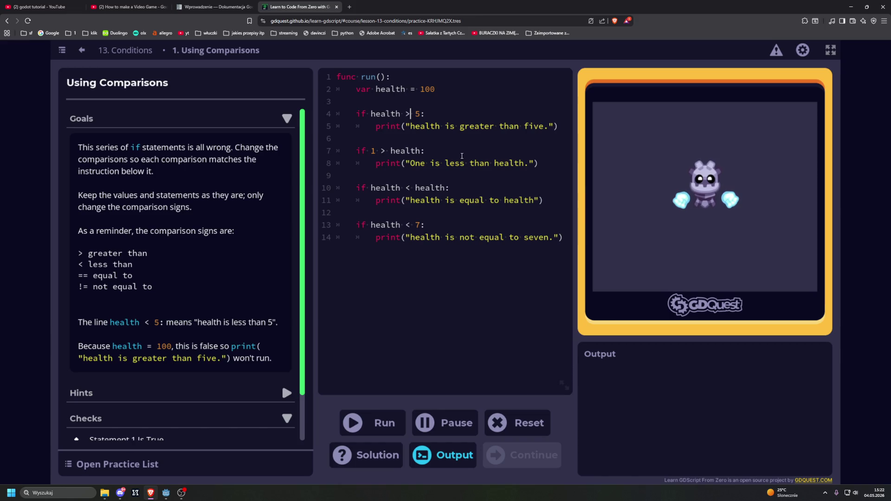
left_click(386, 149)
key("BackSpace")
type("<")
left_click(411, 188)
key("BackSpace")
type("=")
Change line 13's comparison to != and run the code
left_click(419, 225)
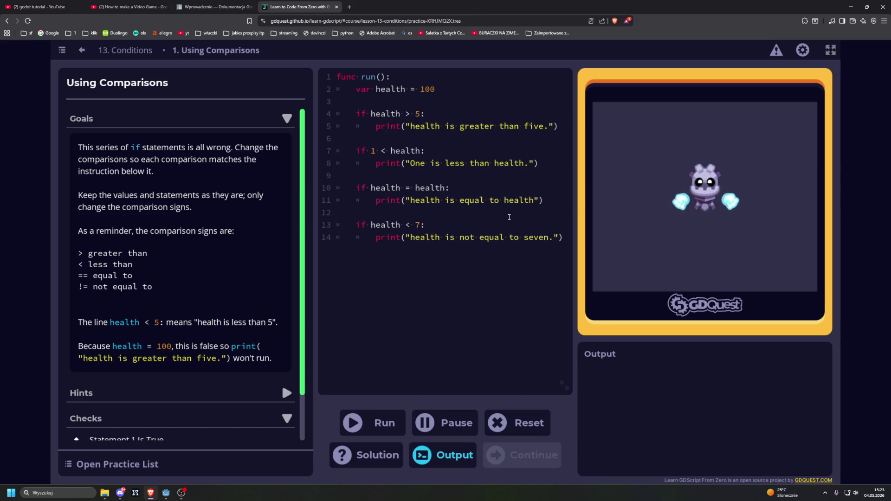
left_click(413, 225)
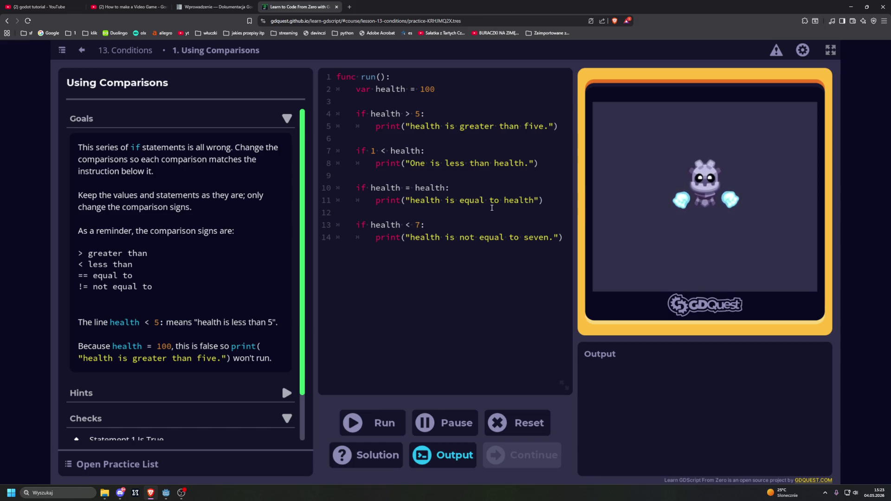
key("BackSpace")
type("!=")
key("ctrl+Return")
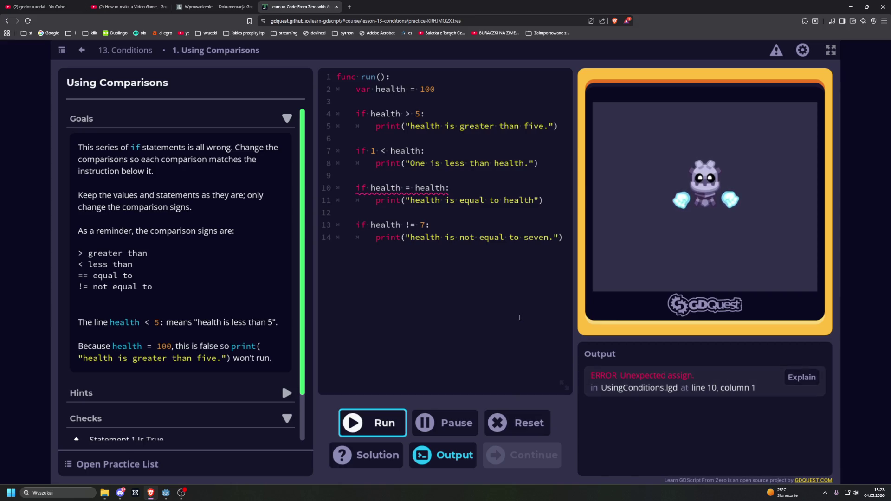
Make line 10's check == and rerun so every check passes
left_click(407, 188)
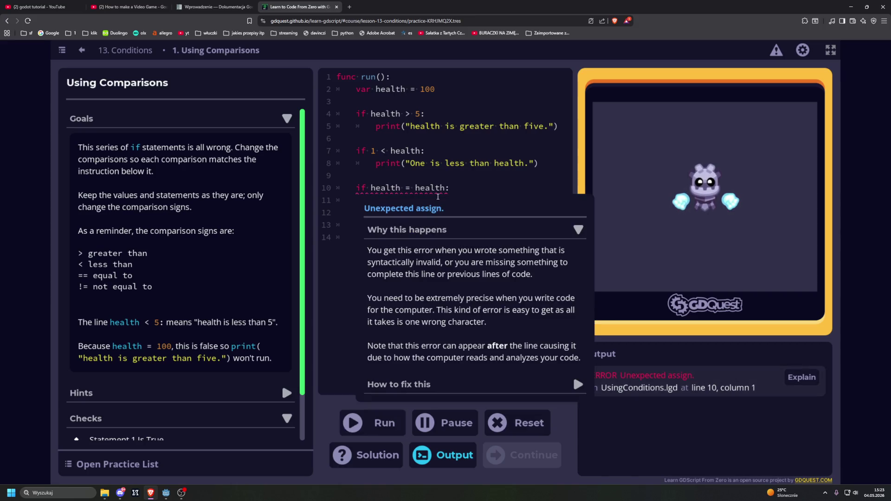
type("=")
key("ctrl+Return")
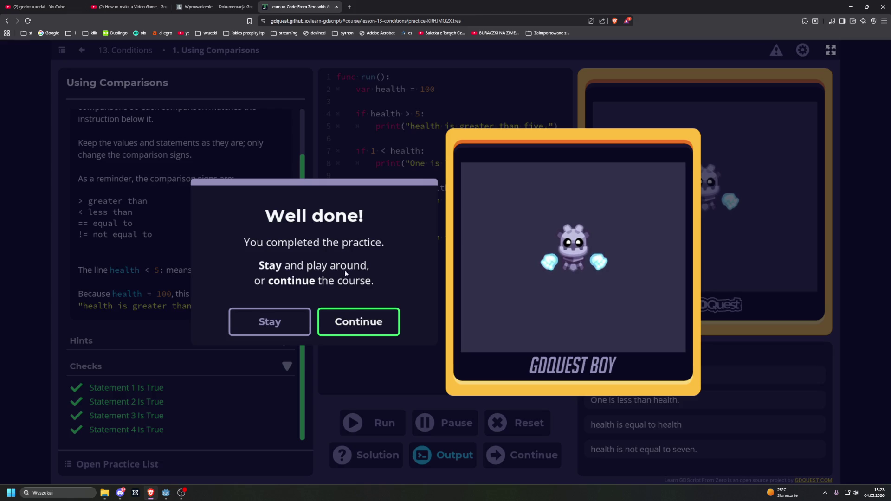
left_click(512, 264)
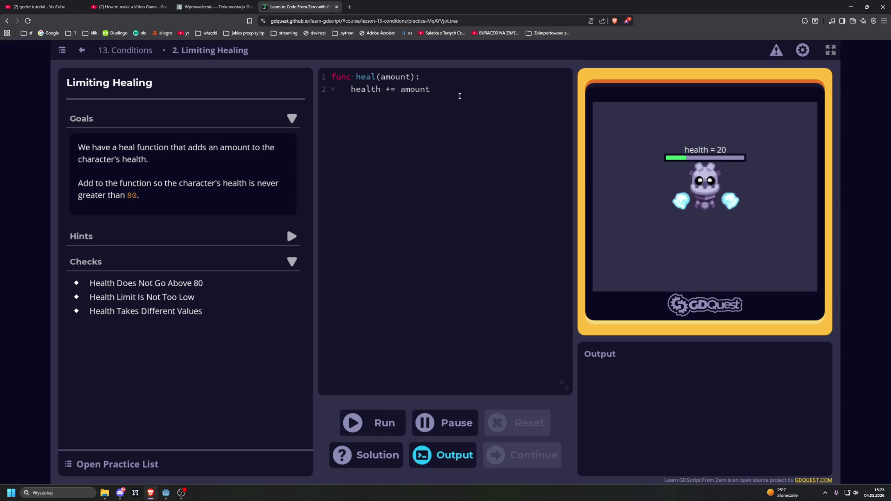
Draft an 'if health > 80' cap setting health = 80 in heal() and test-run it
key("Return")
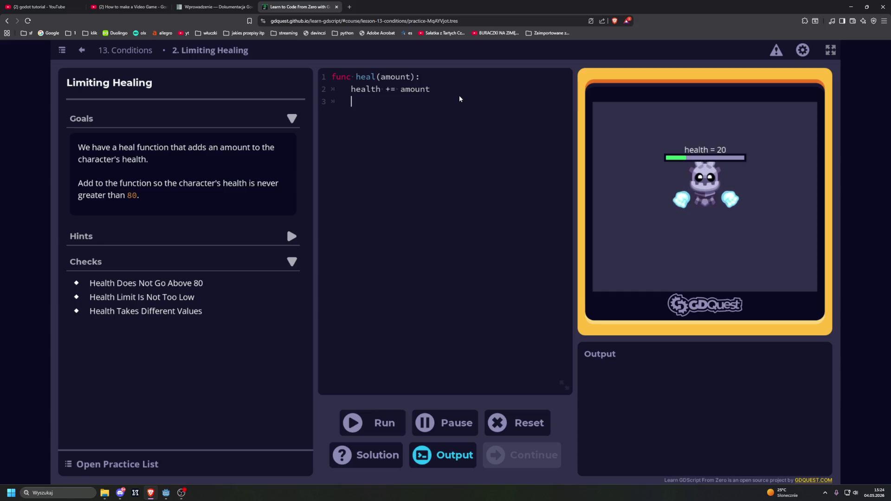
type("if health ")
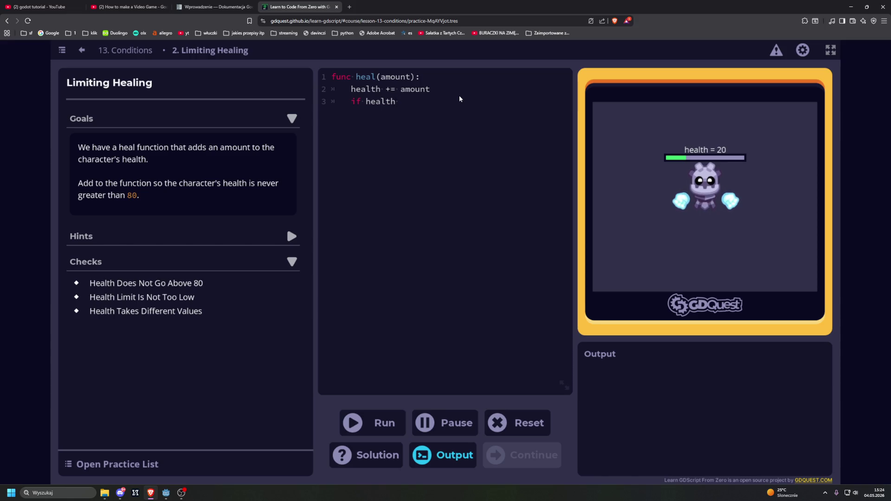
type(">")
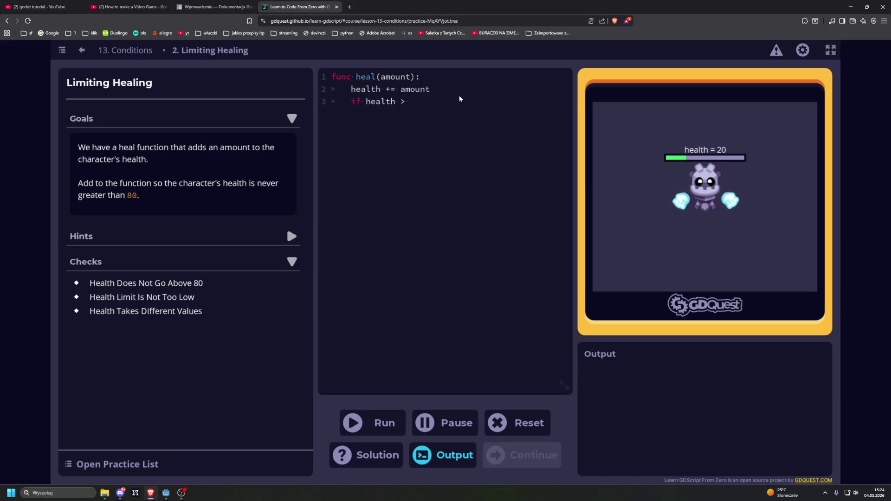
type("80")
key("Return")
type("health = ")
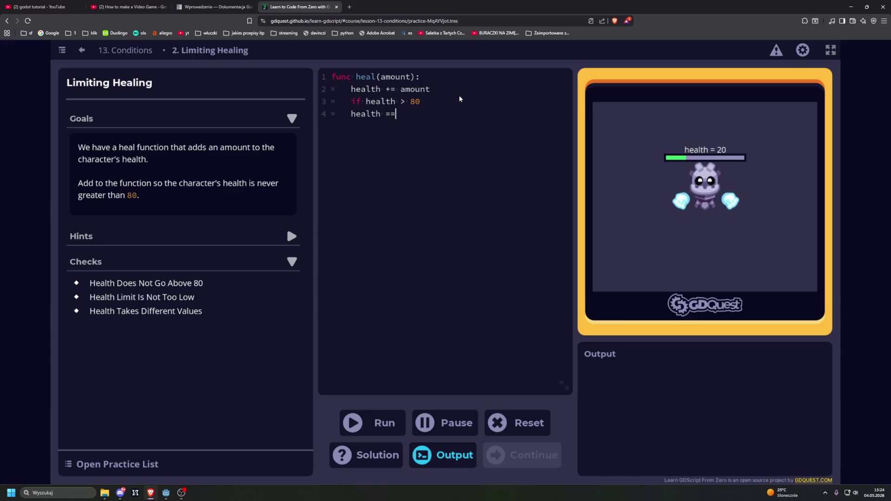
type("80")
key("ctrl+Return")
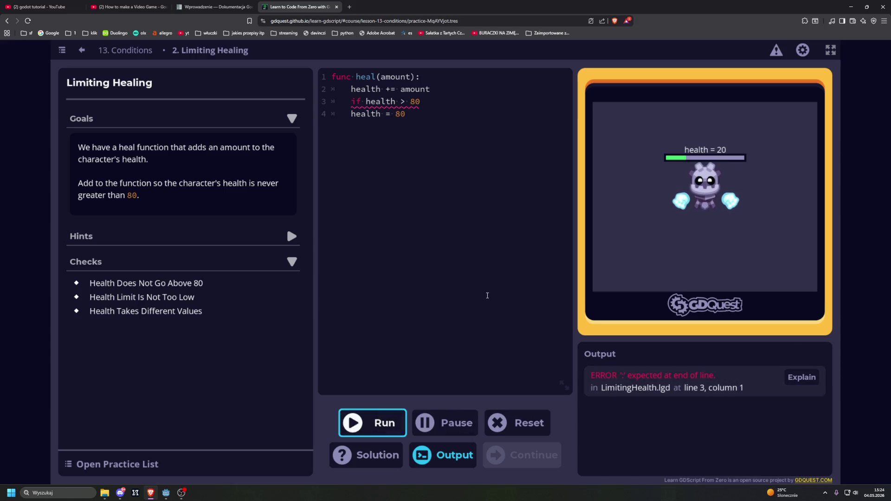
Add the missing colon and indent 'health = 80' so all three checks pass, then continue
left_click(426, 101)
type(":")
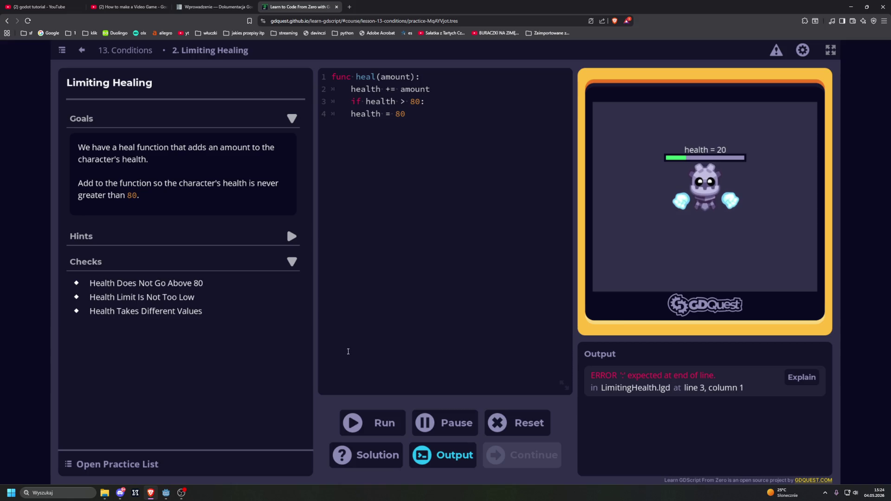
key("Down")
key("Home")
key("Tab")
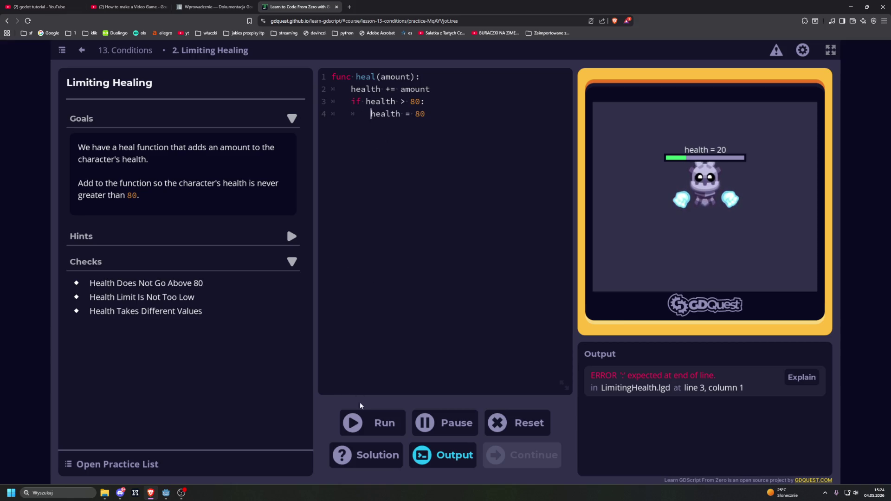
left_click(379, 414)
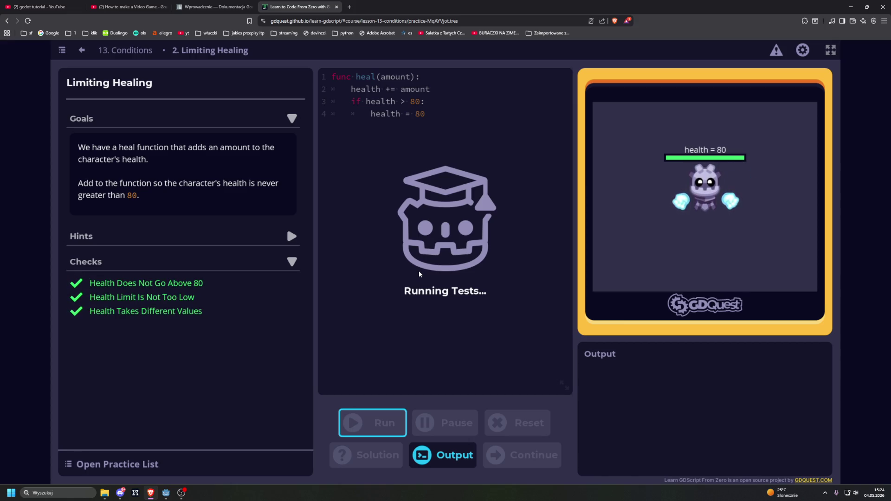
left_click(361, 311)
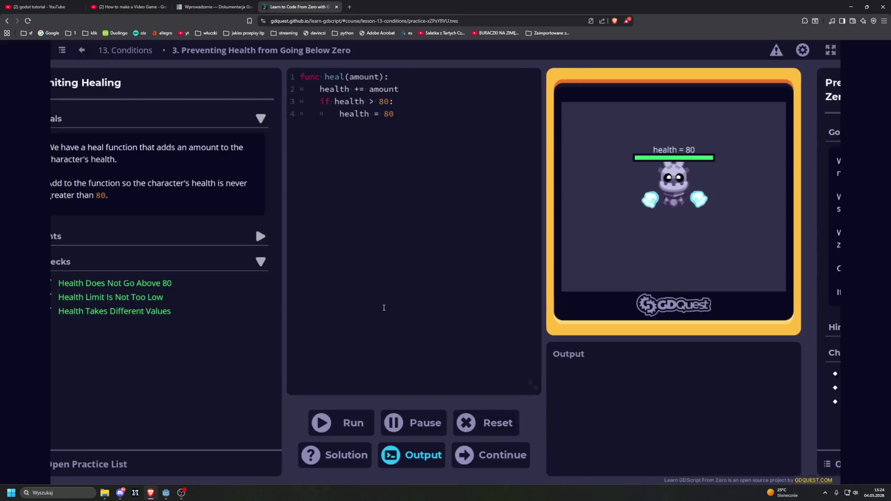
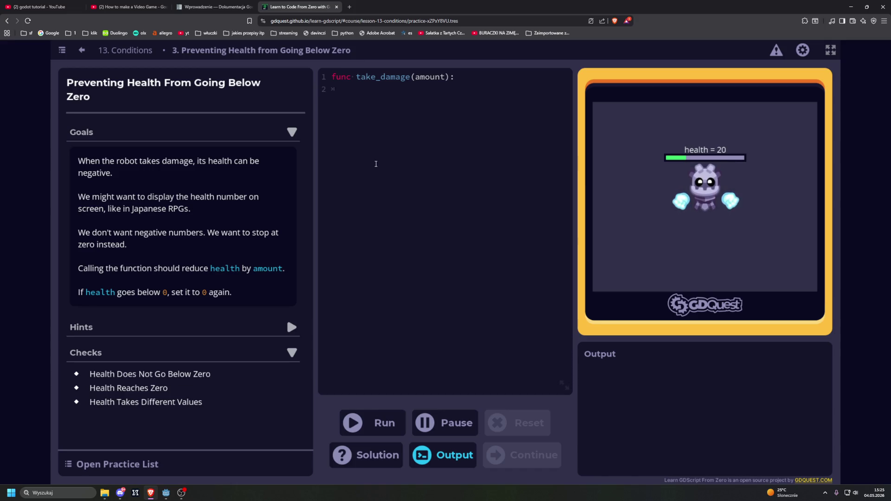
Write take_damage so health -= amount, then reset health to 0 when it drops below 0
type("he")
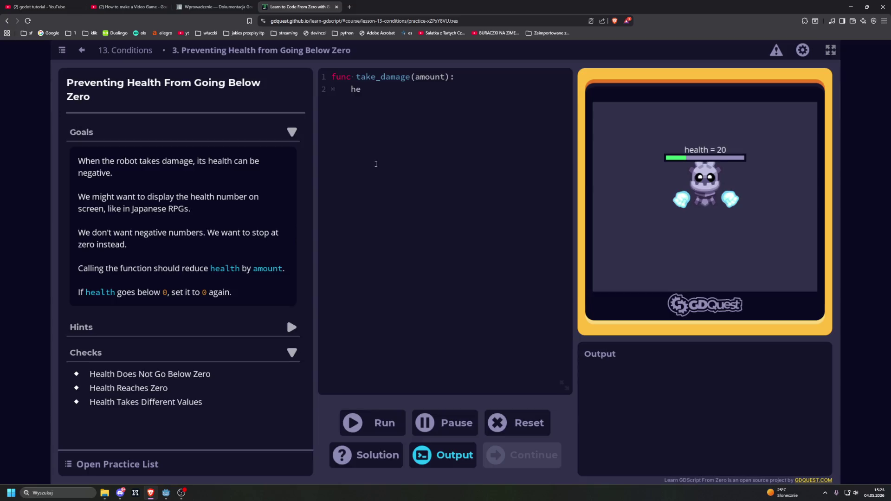
type("alth -")
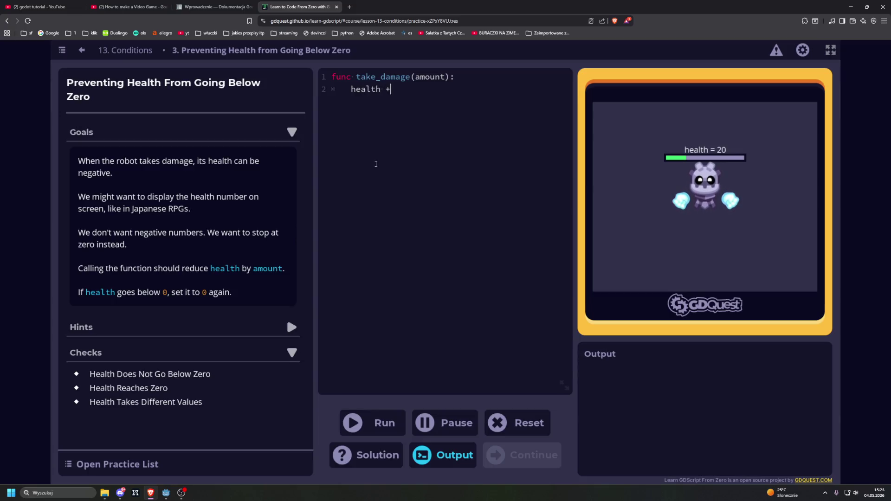
type("= ")
type("ea")
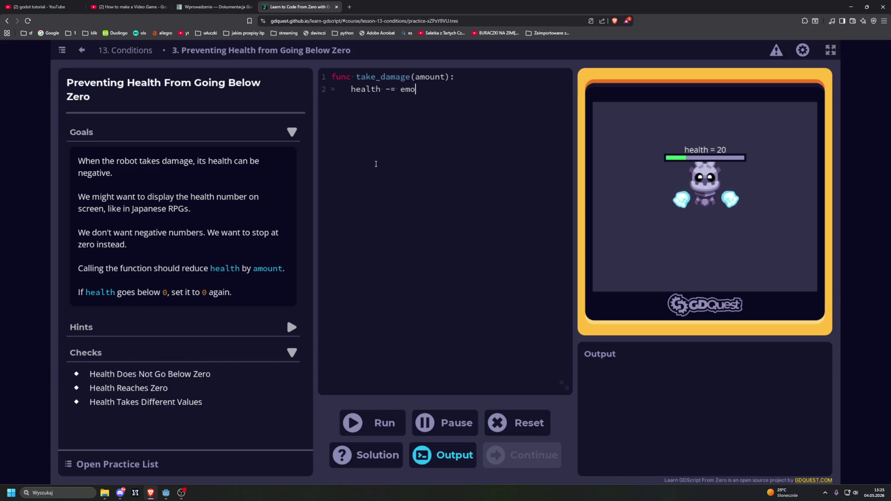
key("BackSpace")
key("BackSpace")
type("amount")
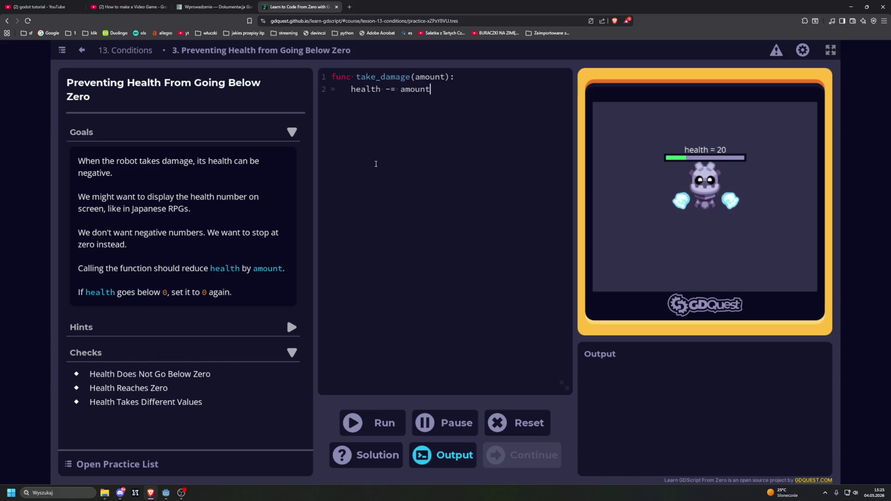
key("Return")
type("if ")
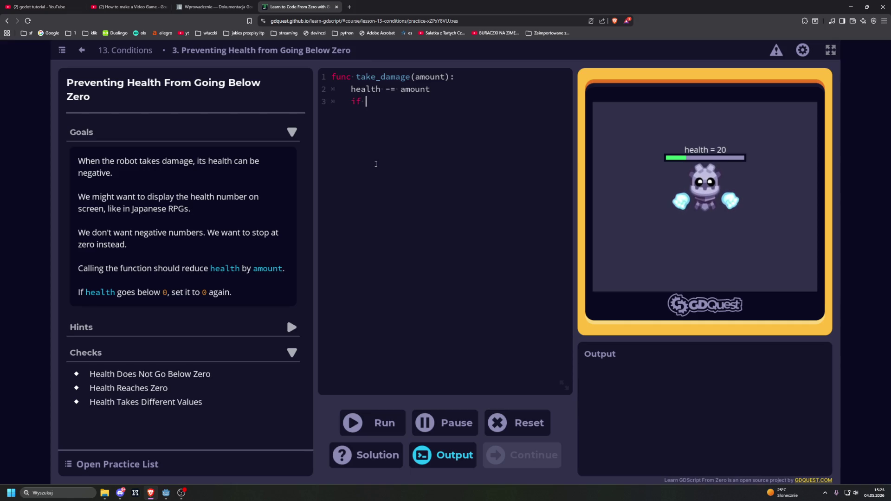
type("health")
type(" < -")
key("BackSpace")
type("0")
key("BackSpace")
key("BackSpace")
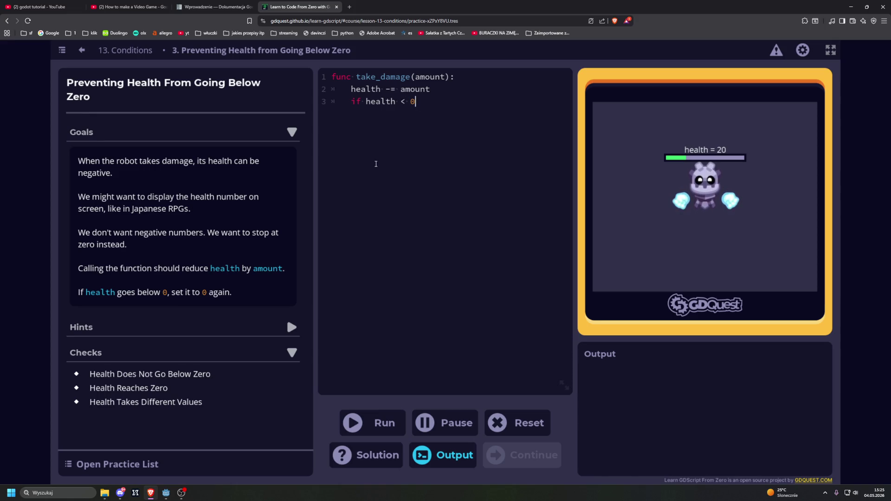
type(":")
key("Return")
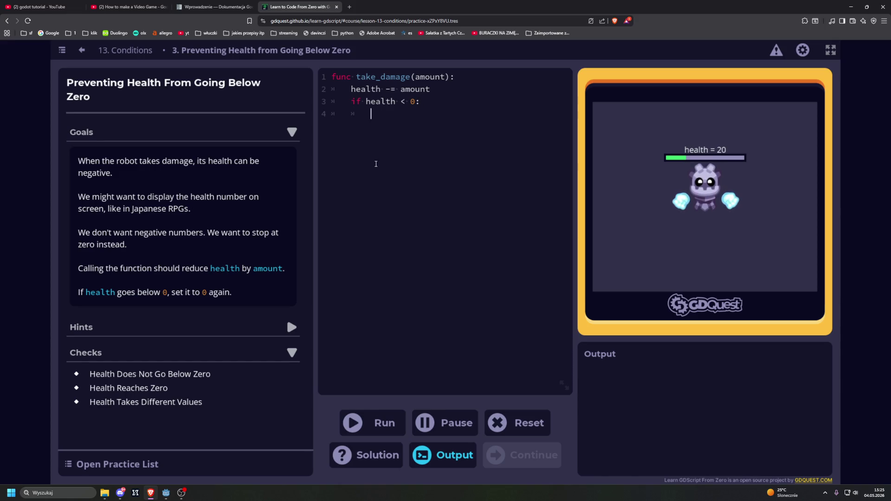
type("health = ")
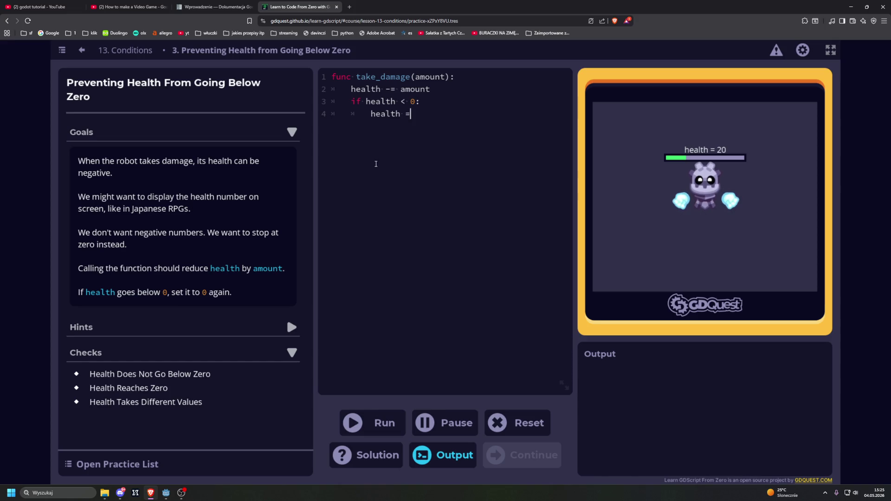
type("0")
Run the code to pass the checks and continue to the Multiplying lesson
key("ctrl+Return")
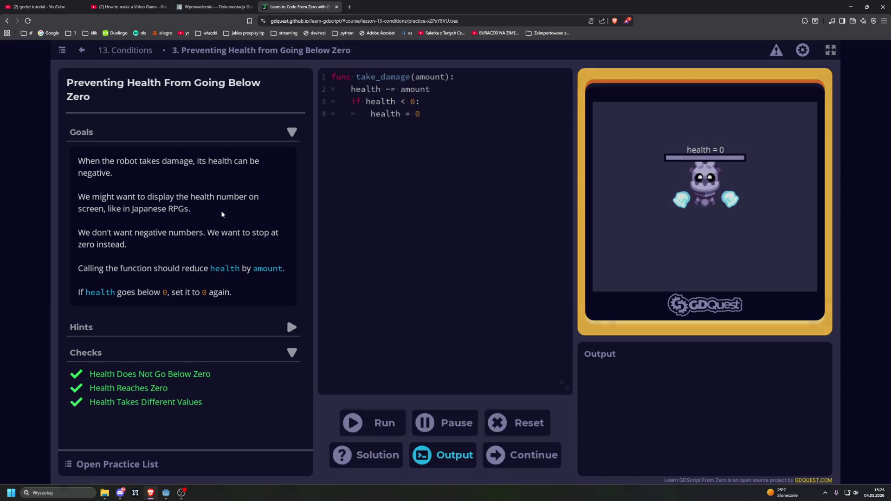
left_click(371, 321)
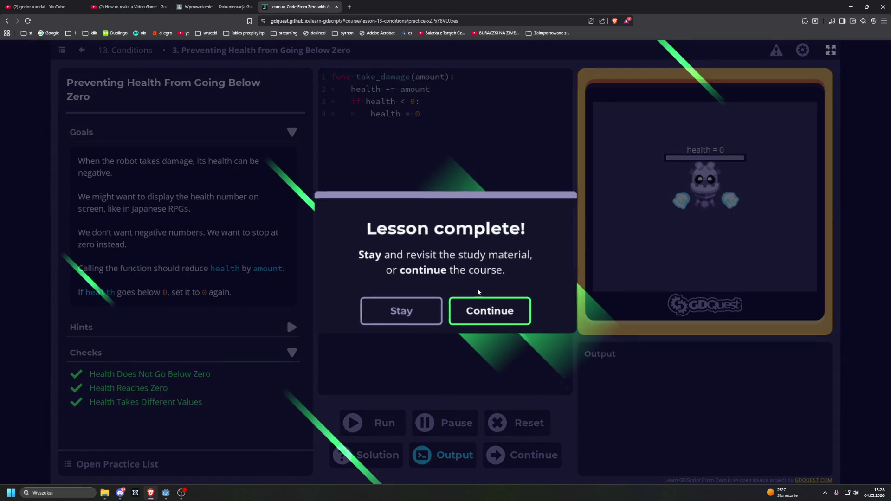
left_click(477, 307)
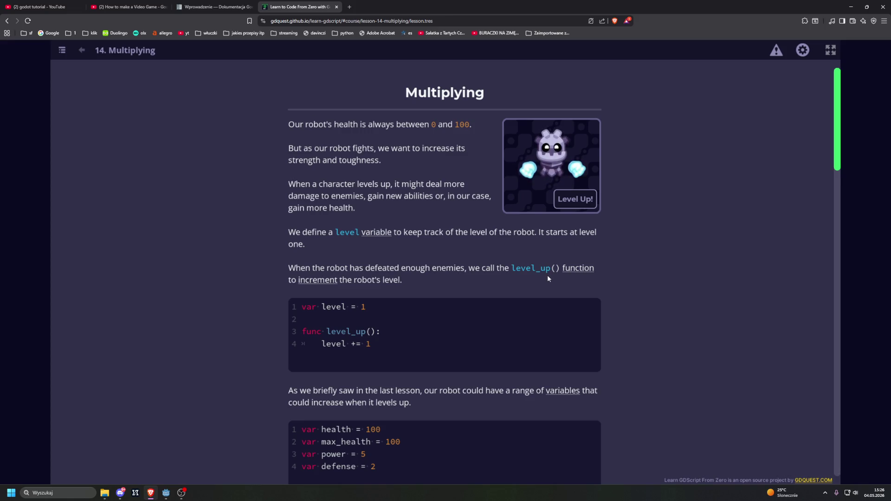
scroll(548, 276, "down", 2)
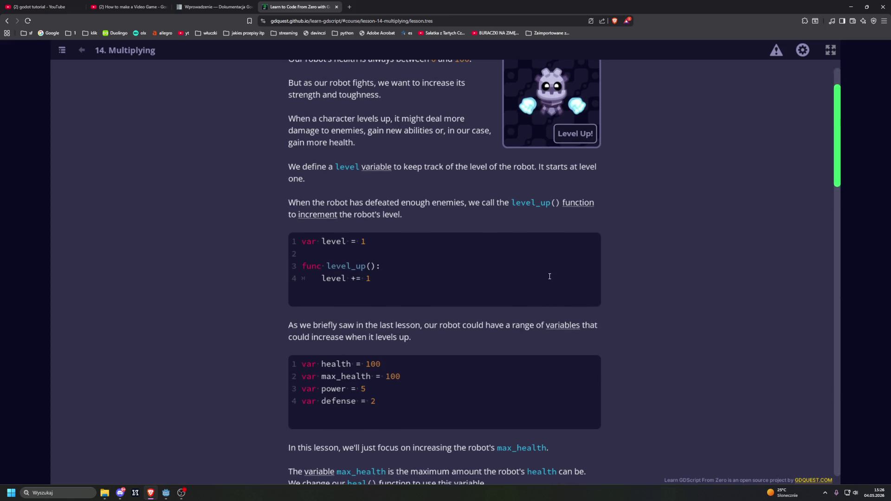
scroll(685, 306, "down", 3)
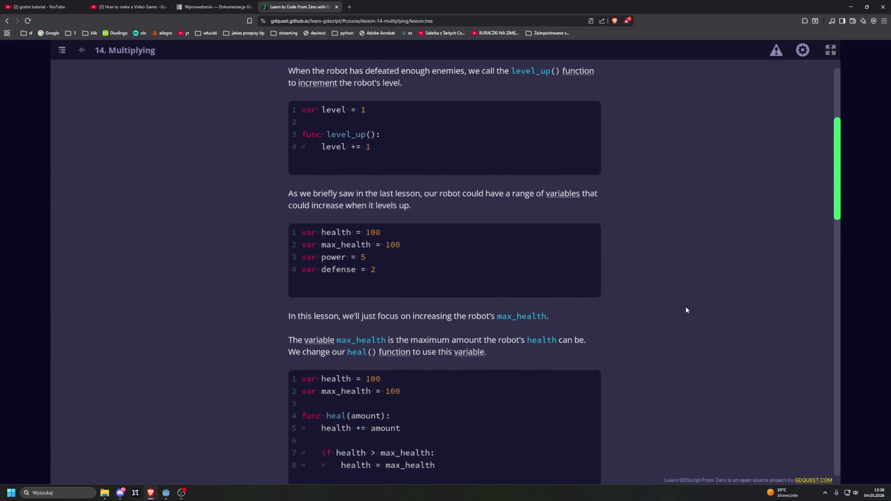
scroll(687, 310, "down", 2)
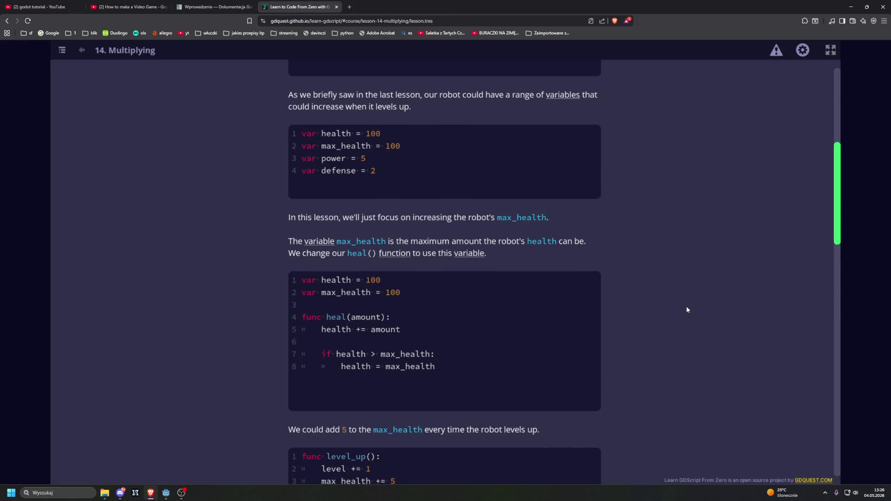
scroll(688, 309, "down", 1)
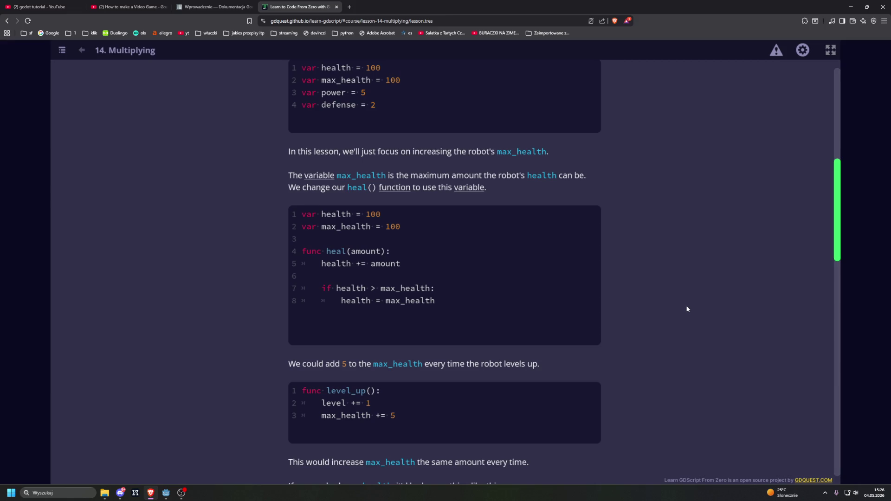
scroll(687, 309, "down", 1)
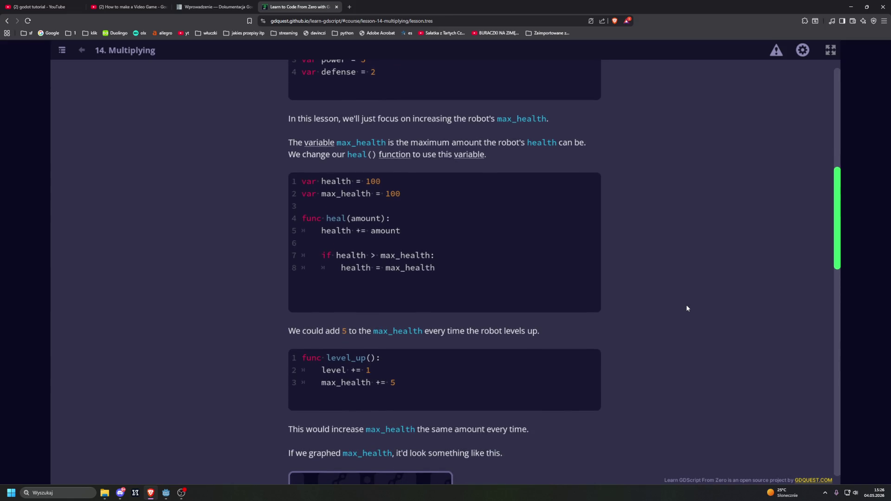
scroll(687, 309, "down", 1)
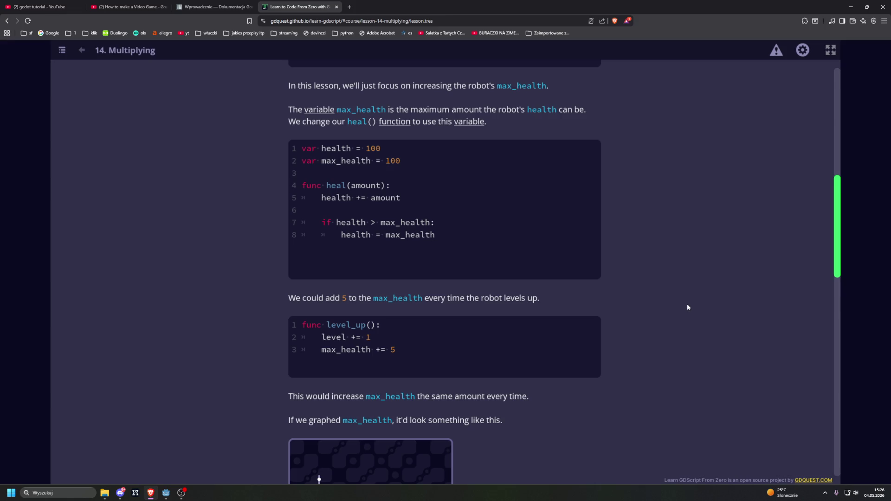
scroll(688, 307, "down", 2)
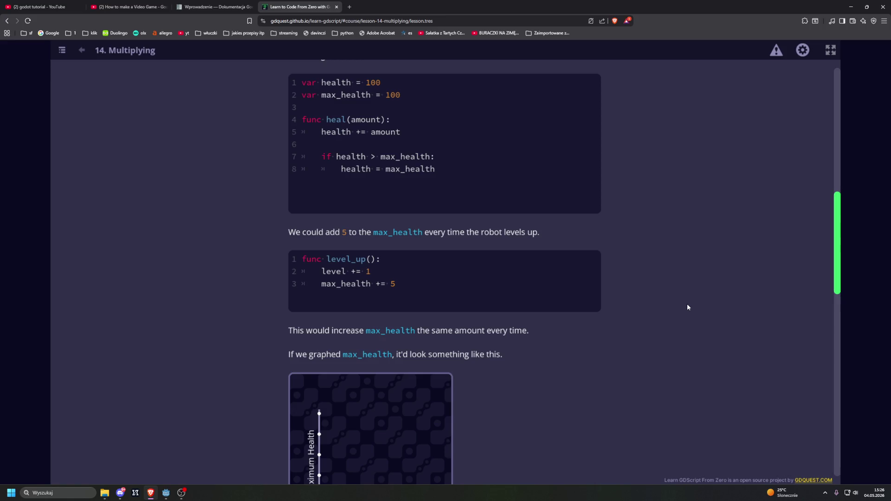
scroll(688, 308, "down", 4)
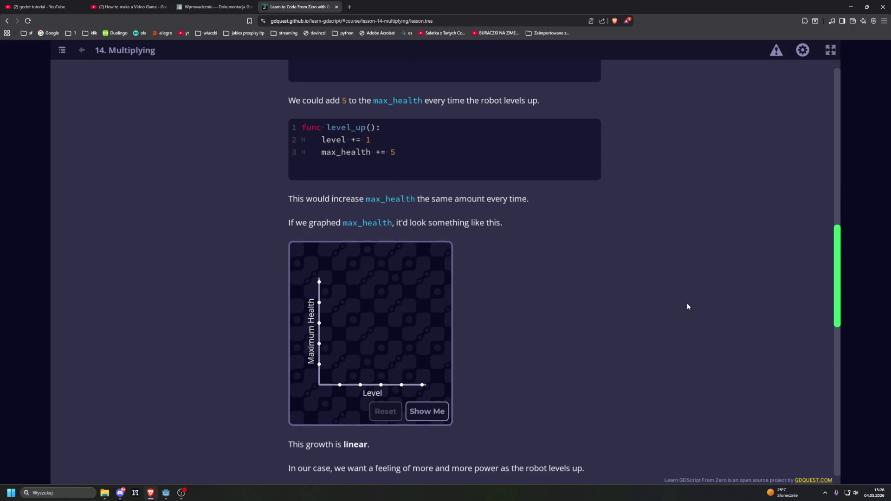
Play the linear max_health growth graph demo
left_click(424, 413)
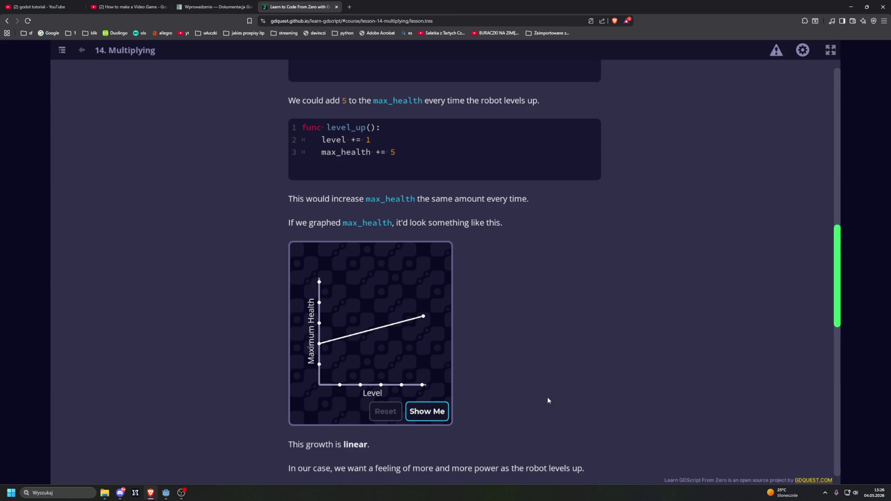
scroll(547, 399, "down", 5)
scroll(547, 401, "down", 1)
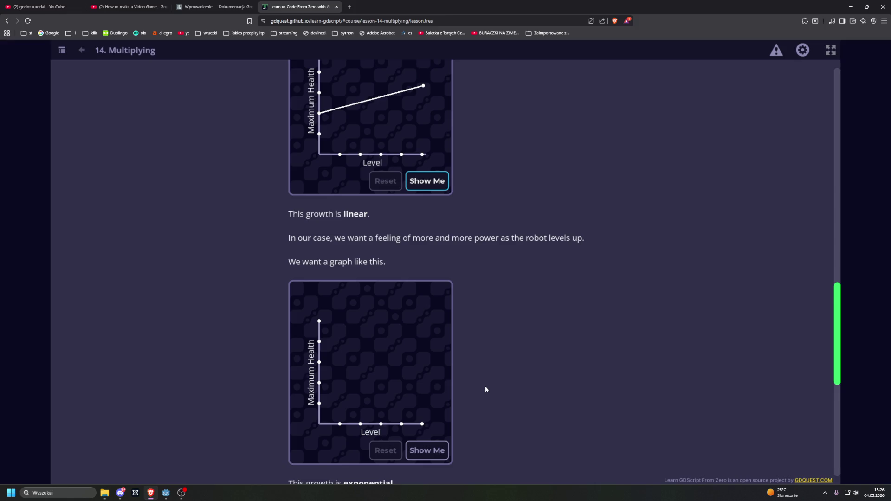
Play the exponential max_health growth graph and scroll down to the damage quiz
left_click(420, 452)
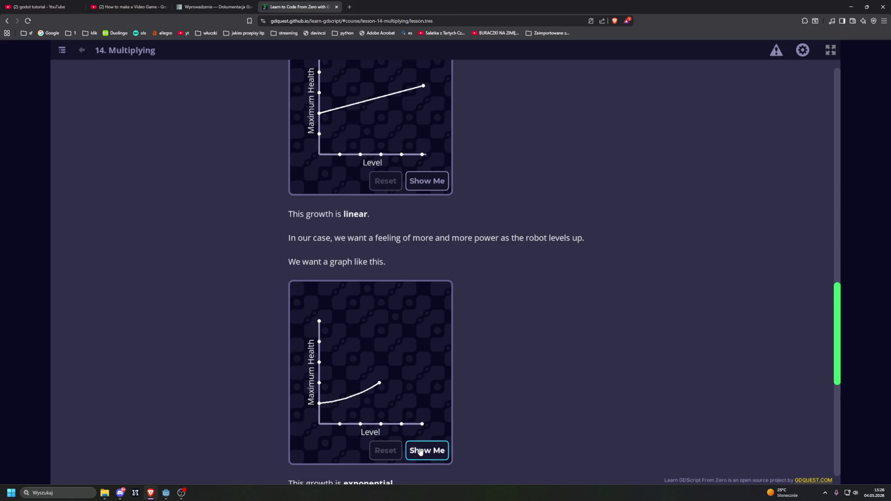
scroll(516, 389, "down", 5)
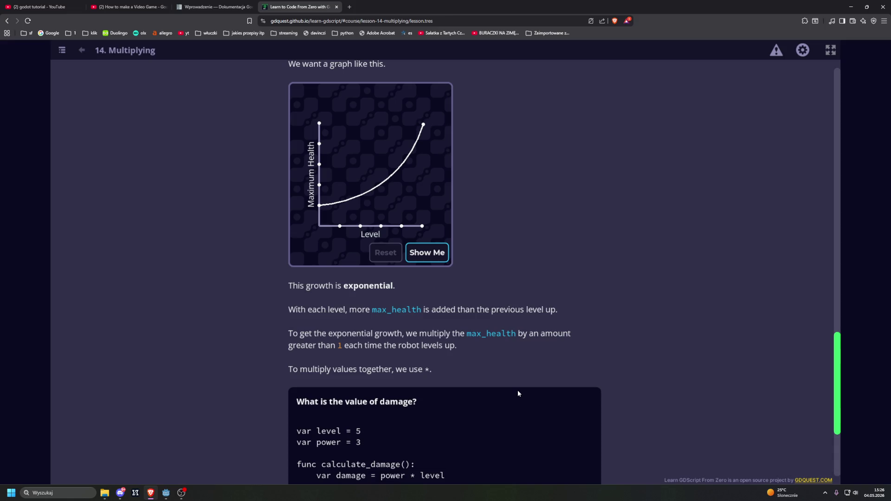
scroll(564, 380, "down", 2)
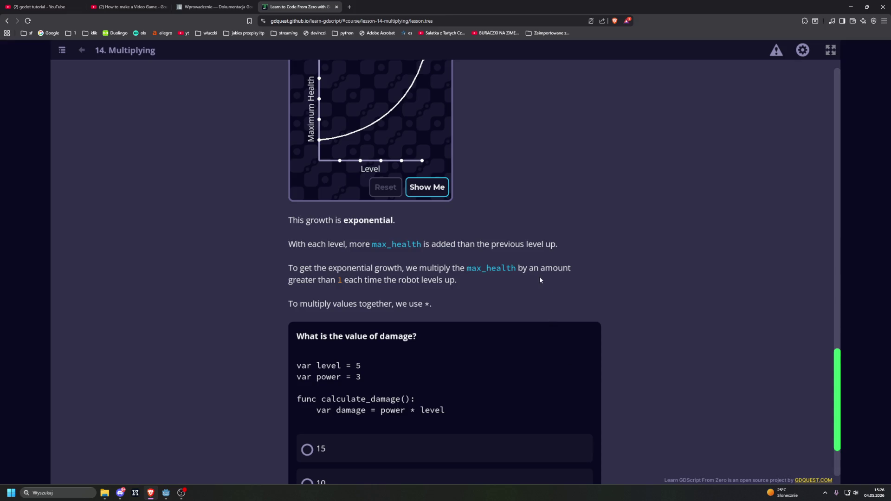
scroll(526, 285, "down", 2)
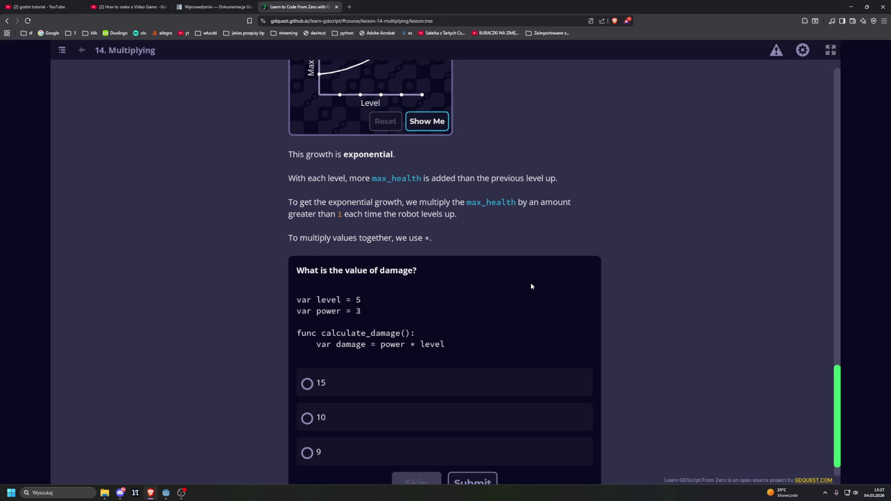
scroll(531, 287, "down", 1)
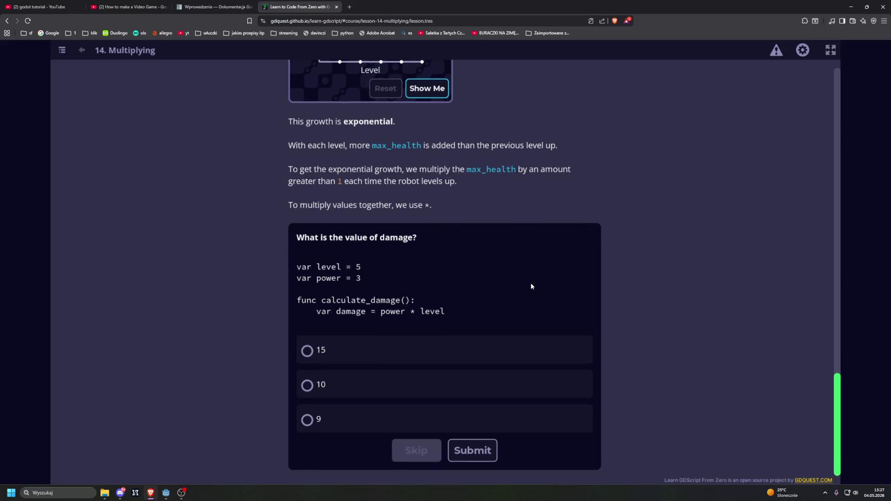
scroll(532, 287, "down", 1)
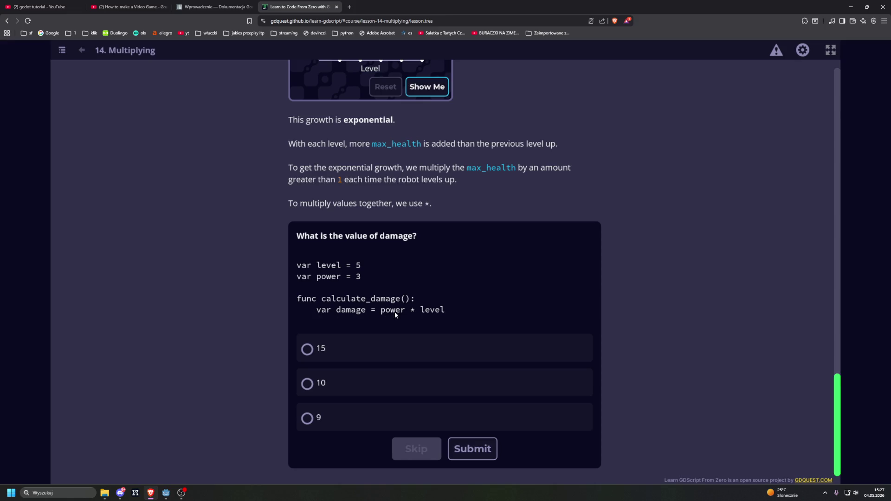
Answer the damage quiz with 30 after a wrong 15, then open the Increasing Maximum Health Exponentially practice
left_click(307, 349)
left_click(472, 449)
scroll(473, 325, "down", 2)
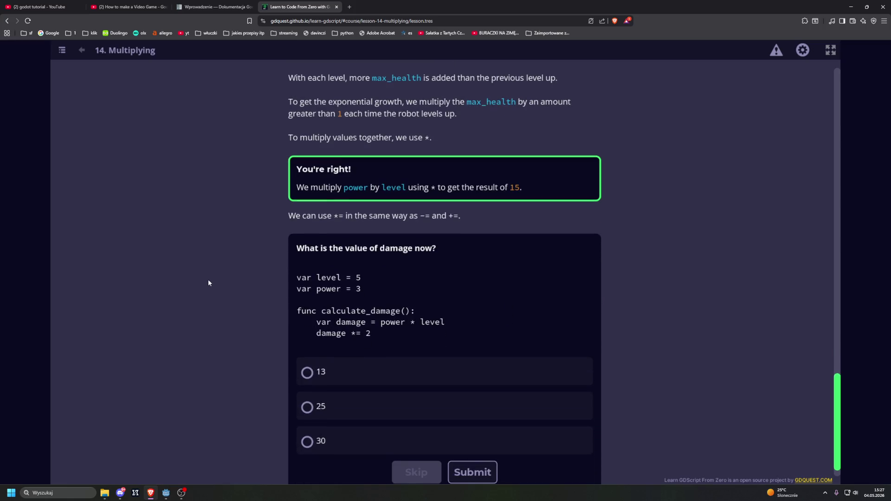
scroll(222, 270, "down", 1)
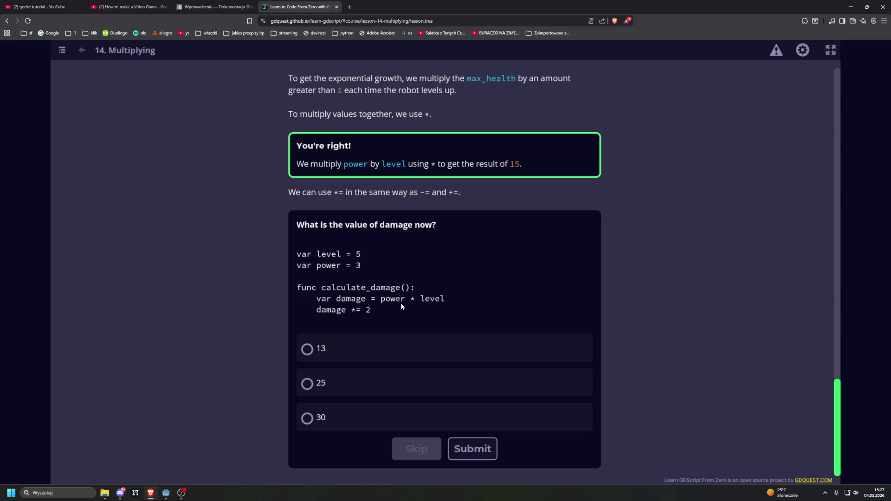
left_click(335, 420)
left_click(472, 449)
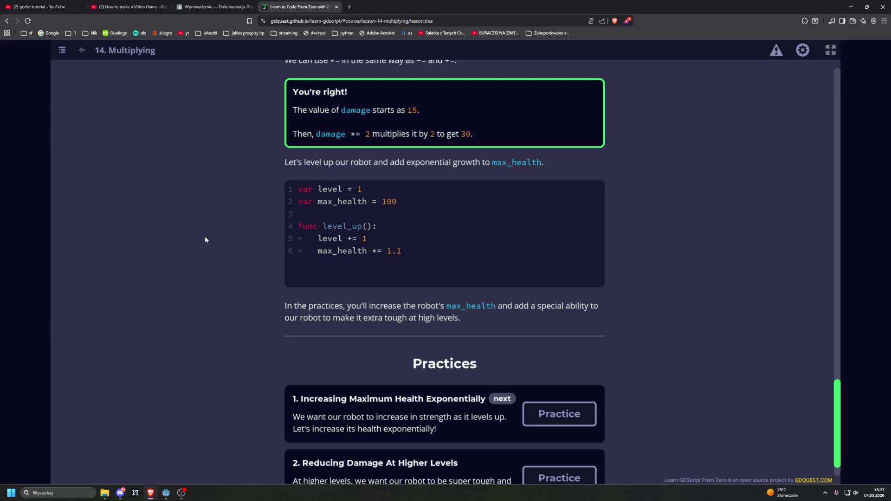
scroll(205, 240, "down", 1)
left_click(559, 375)
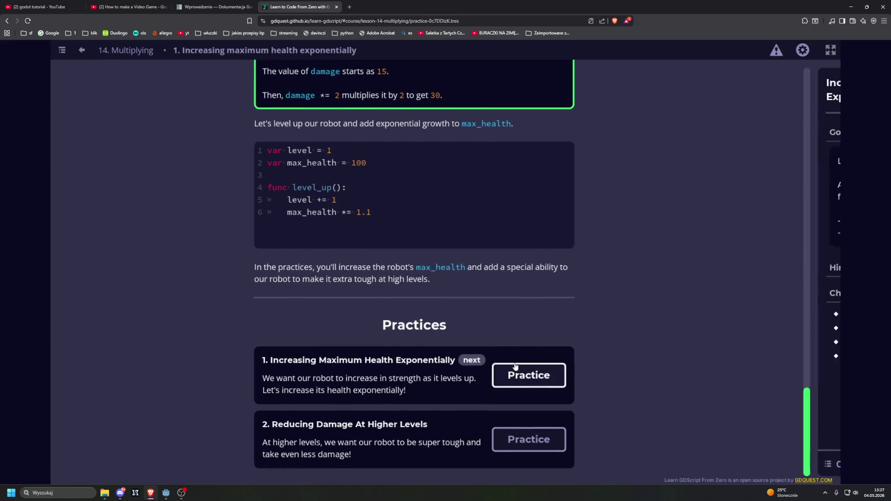
Write level += 1 and max_health *= 1.1 inside level_up() and run it to pass the checks
left_click(332, 190)
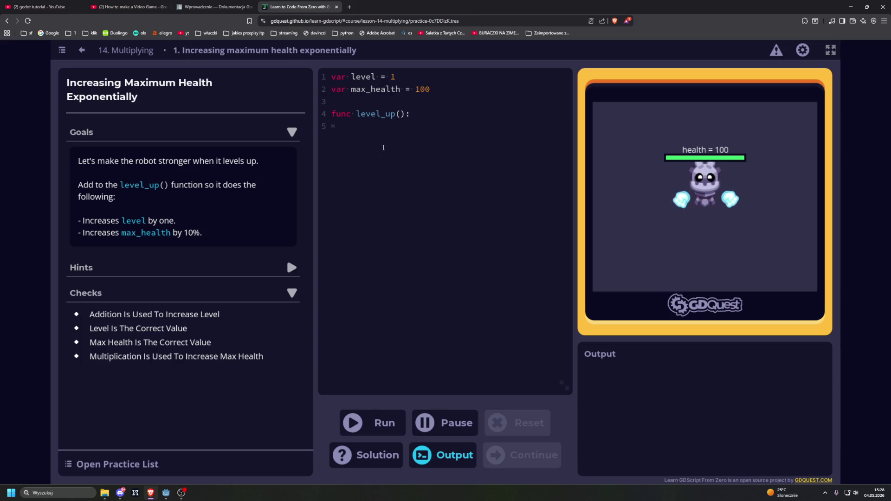
left_click(409, 148)
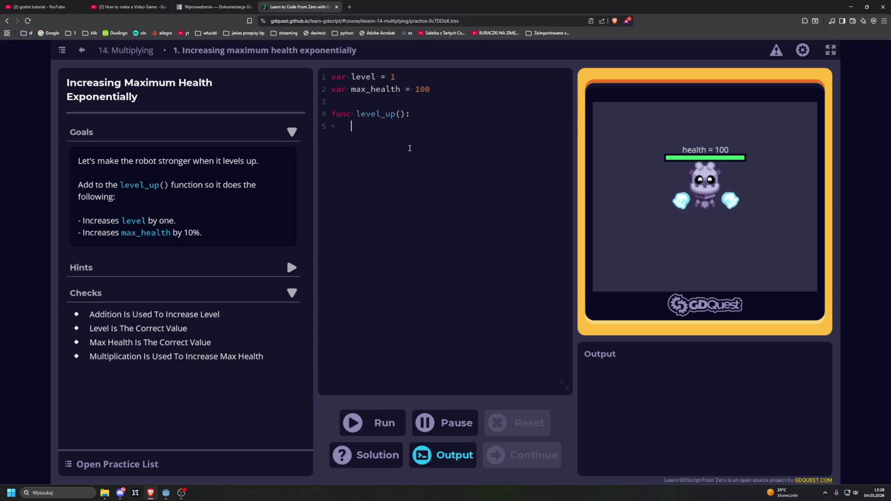
type("lev")
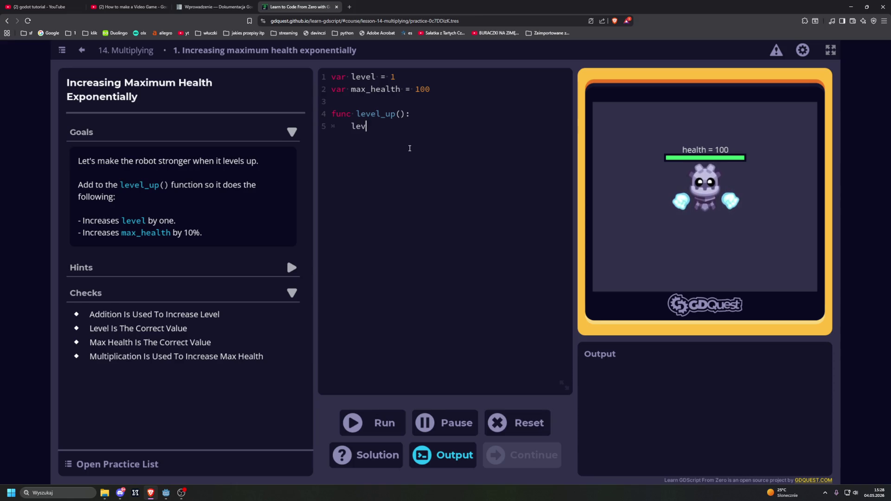
type("el +")
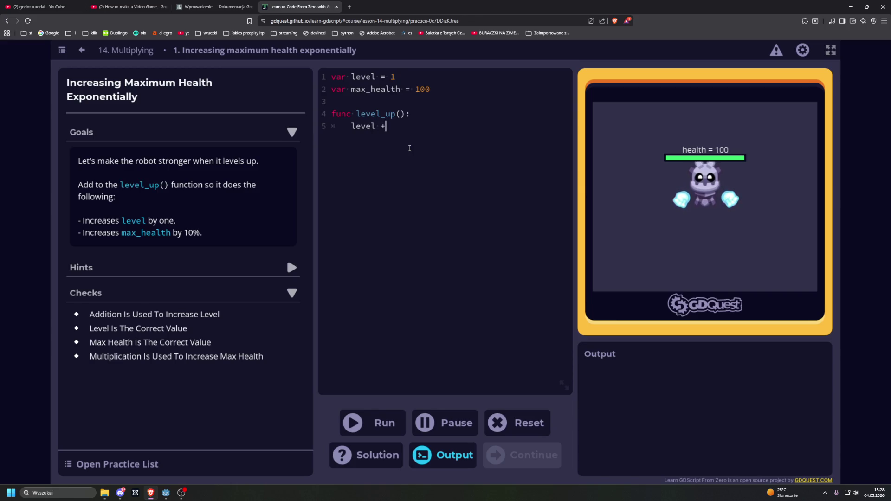
type("= 1")
type("max")
type("_")
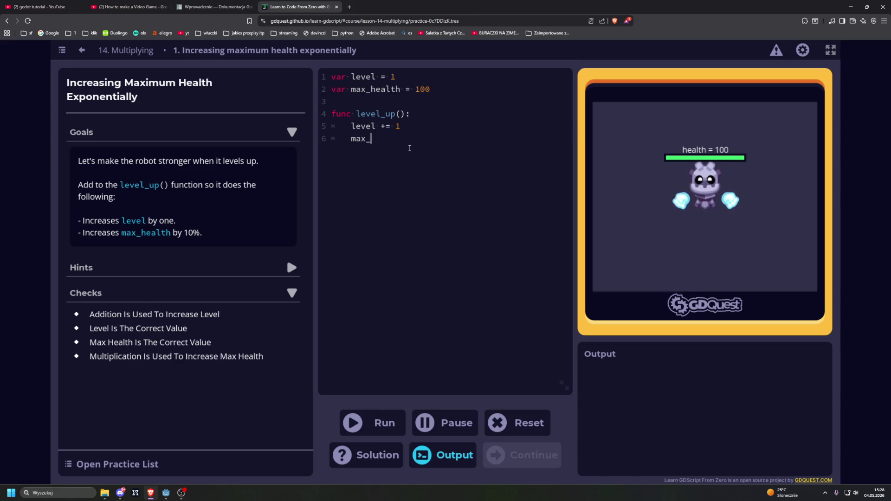
type("health ")
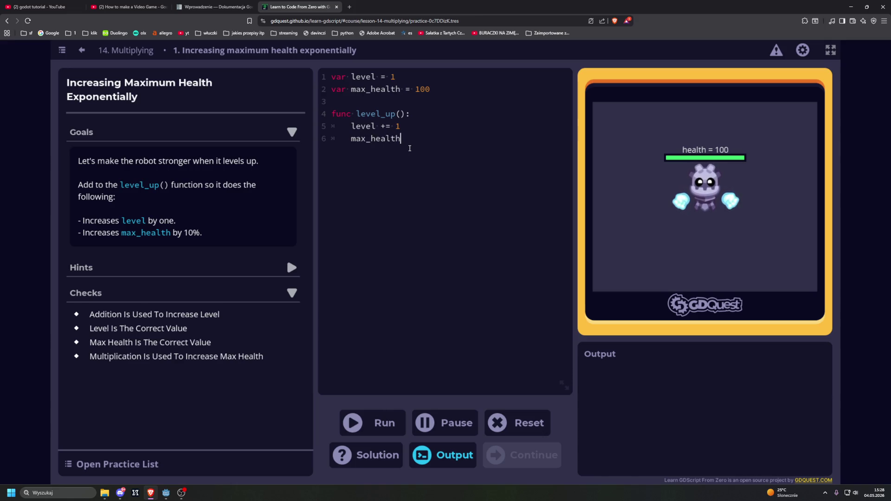
type("*=")
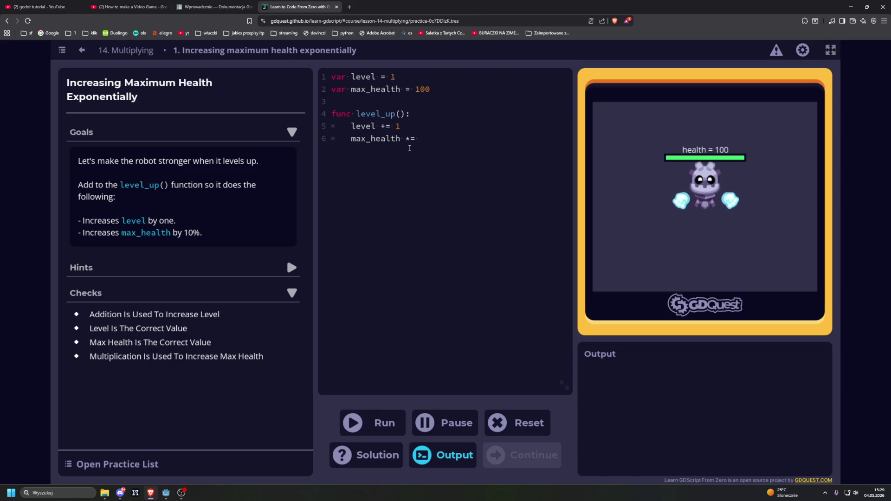
type("0.1")
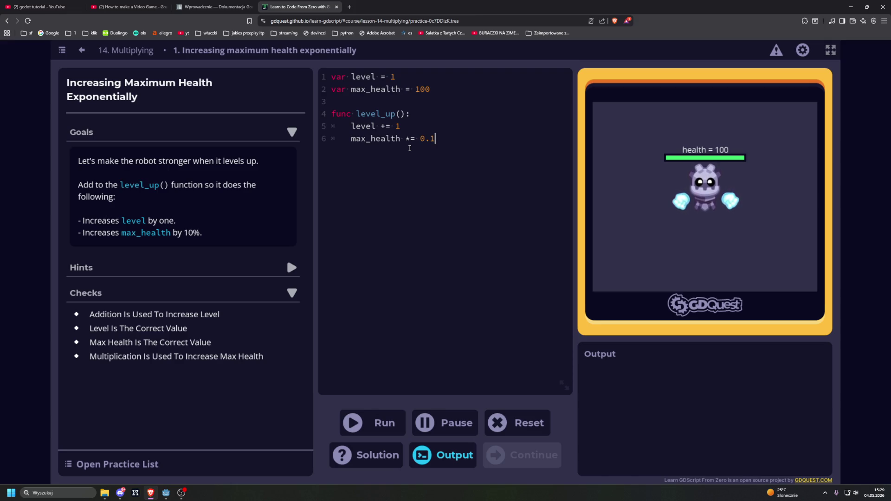
key("BackSpace")
key("BackSpace")
key("BackSpace")
type("1.1")
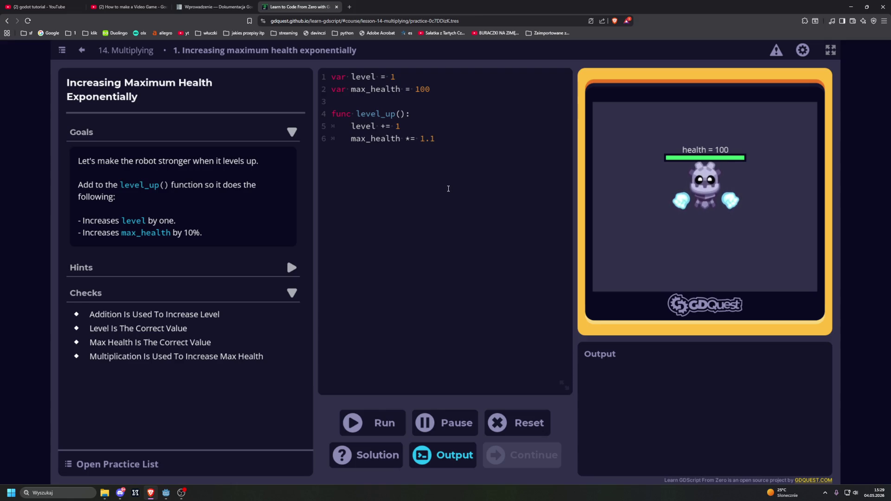
key("ctrl+Return")
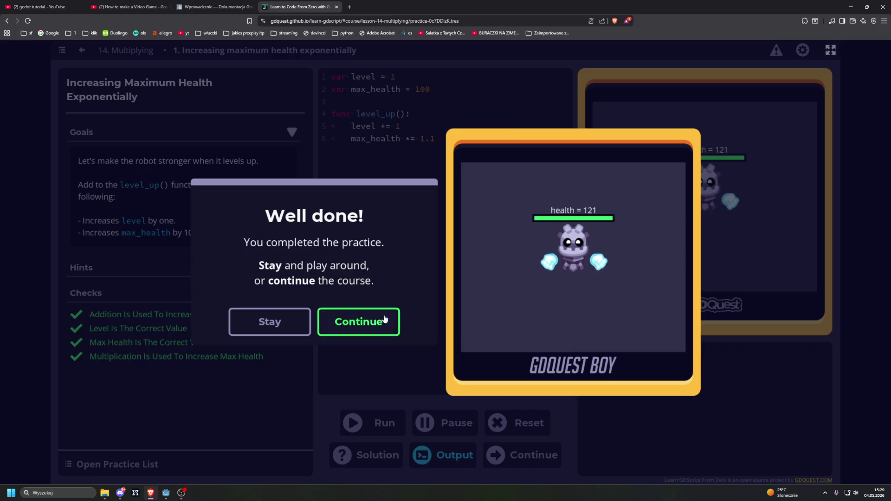
Continue to the Reducing Damage At Higher Levels practice and add a new line below the health clamp
left_click(378, 322)
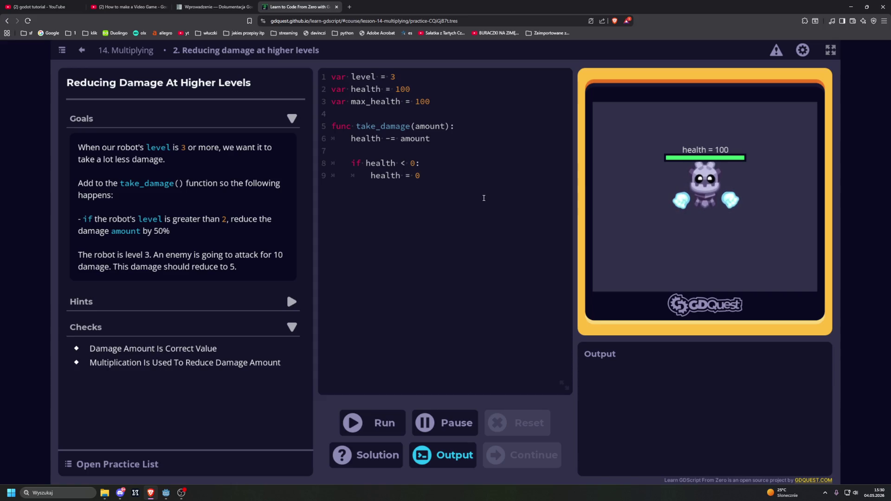
key("Return")
key("Return")
Add an if level > 2: branch in take_damage() with health -= amount * 0.5, then run it
key("BackSpace")
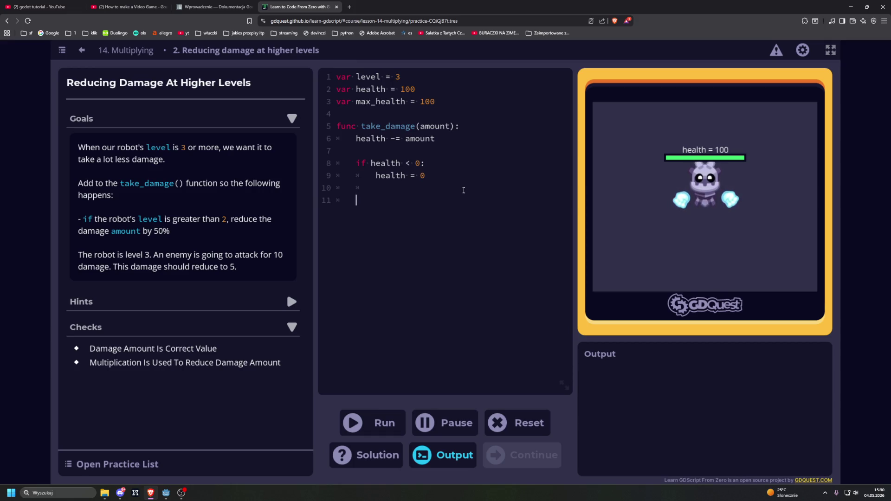
key("Up")
key("Left")
type("if ")
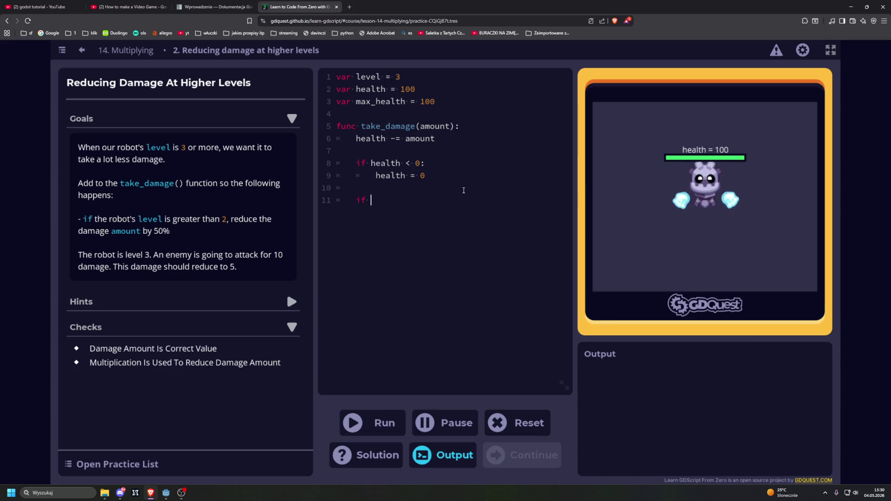
type("le")
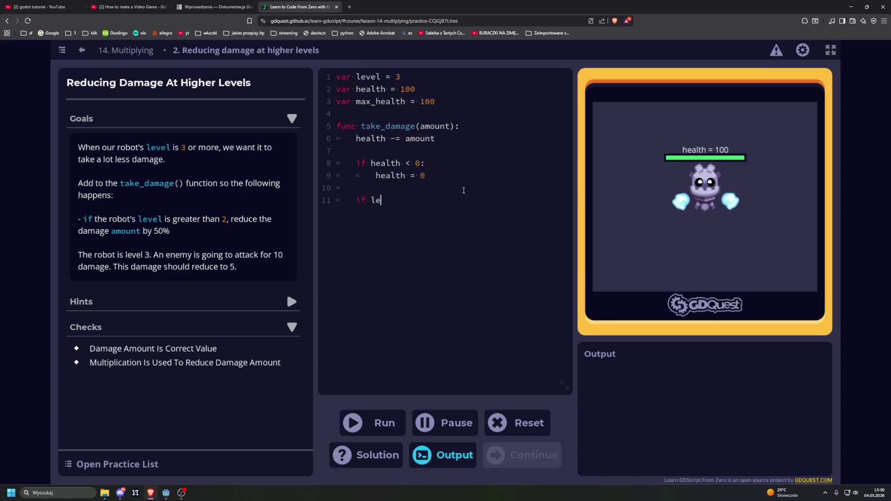
type("vel >")
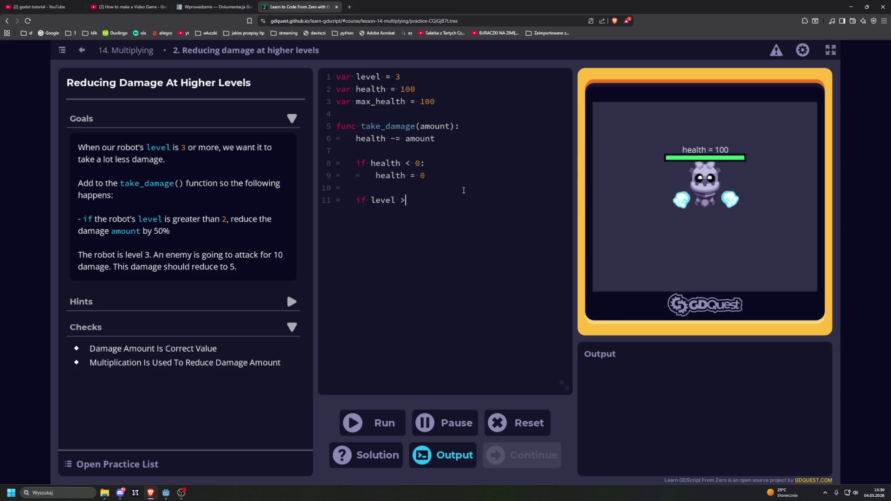
type(" 2:")
key("Return")
key("Tab")
type("h")
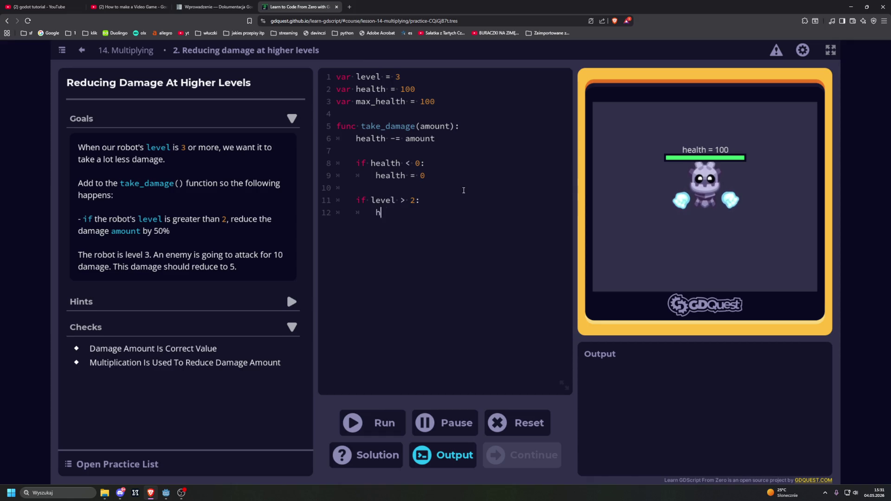
type("ealth ")
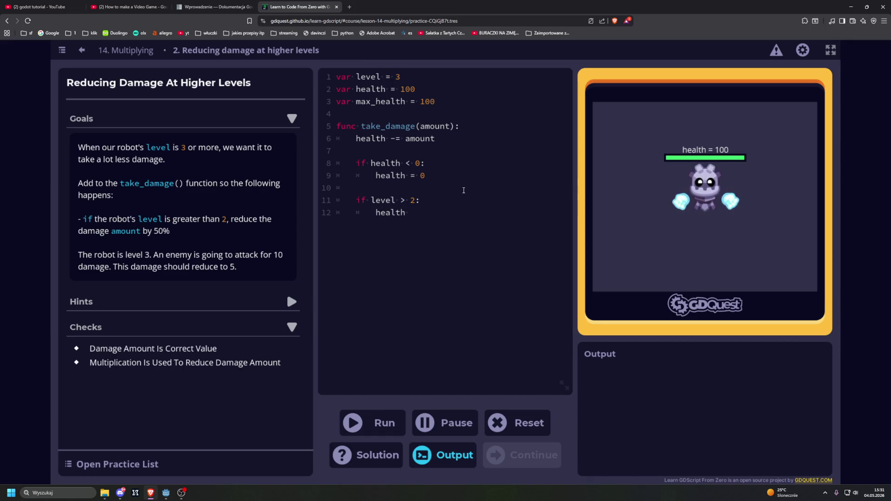
type("-")
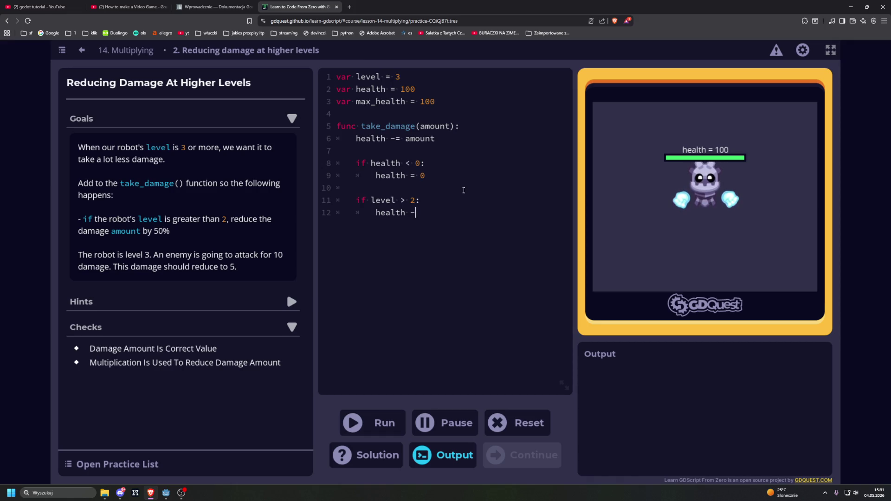
type("= ")
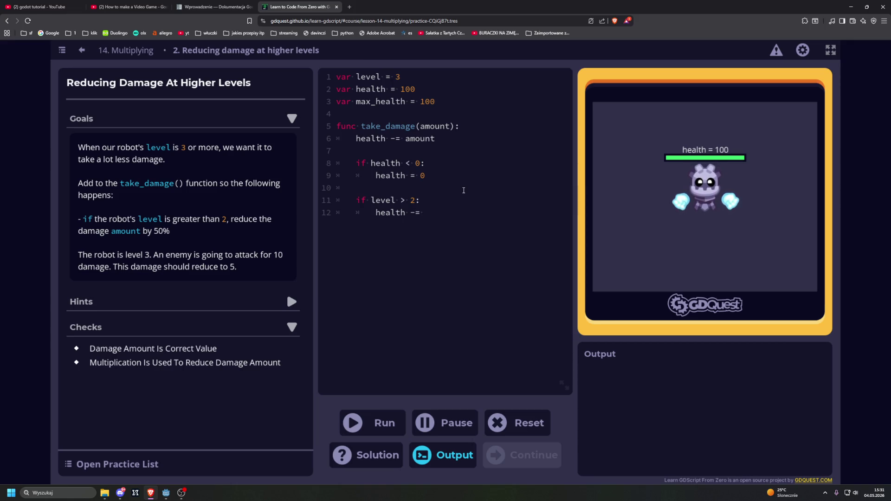
type("amount ")
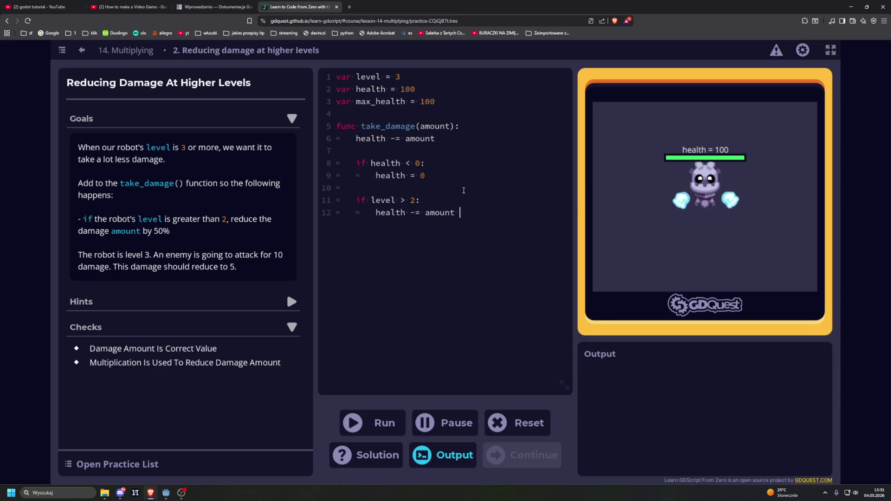
type("* ")
type("0.5")
left_click(373, 423)
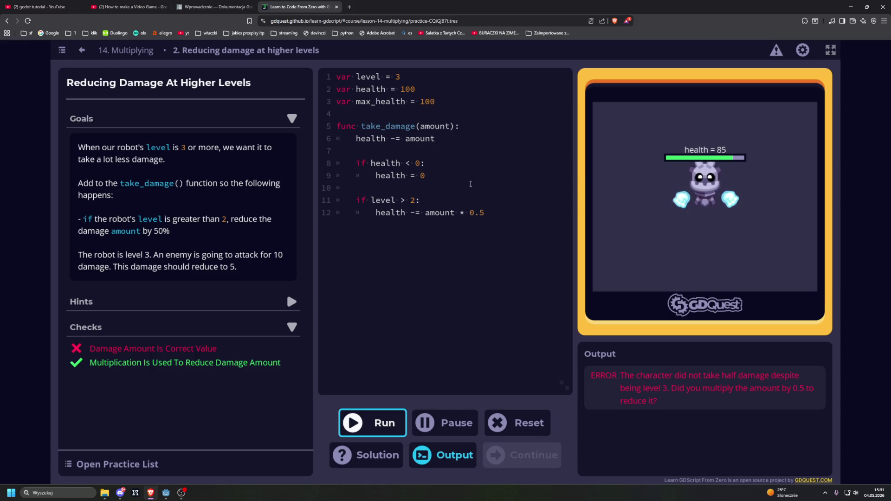
Delete the unconditional health -= amount line, rerun, and select the health < 0 clamp block
left_click_drag(437, 140, 357, 138)
key("BackSpace")
key("BackSpace")
key("BackSpace")
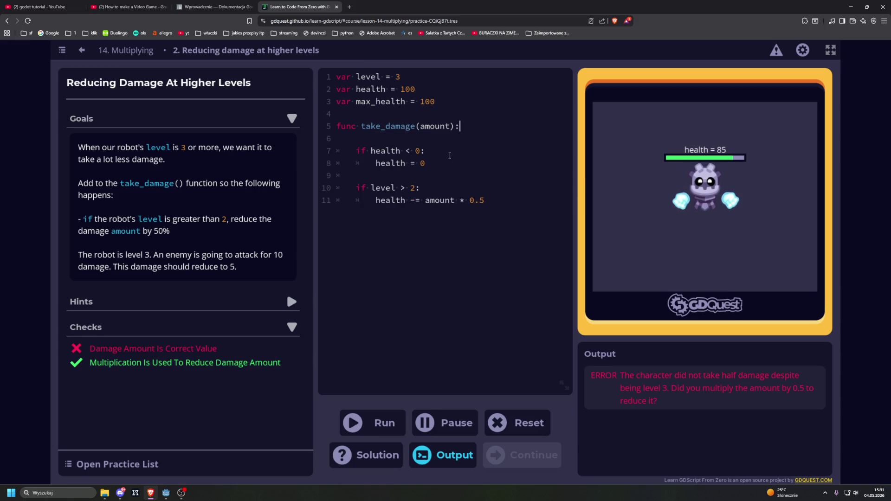
left_click(377, 424)
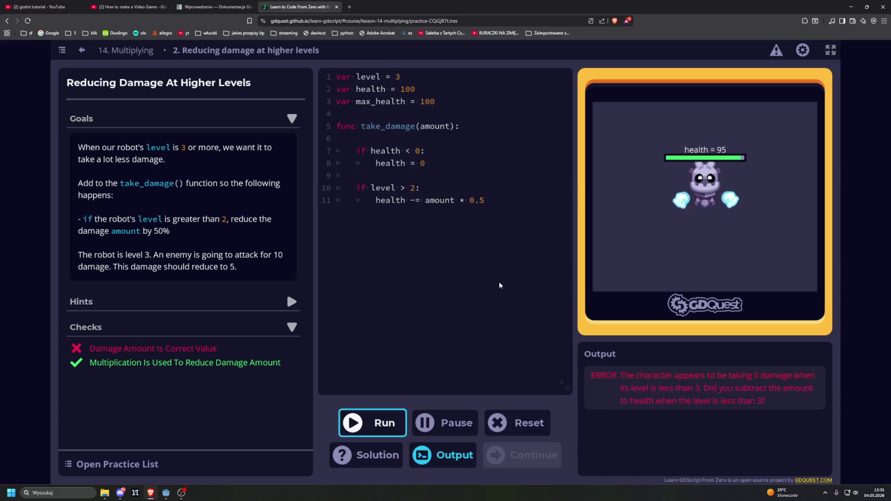
left_click(502, 203)
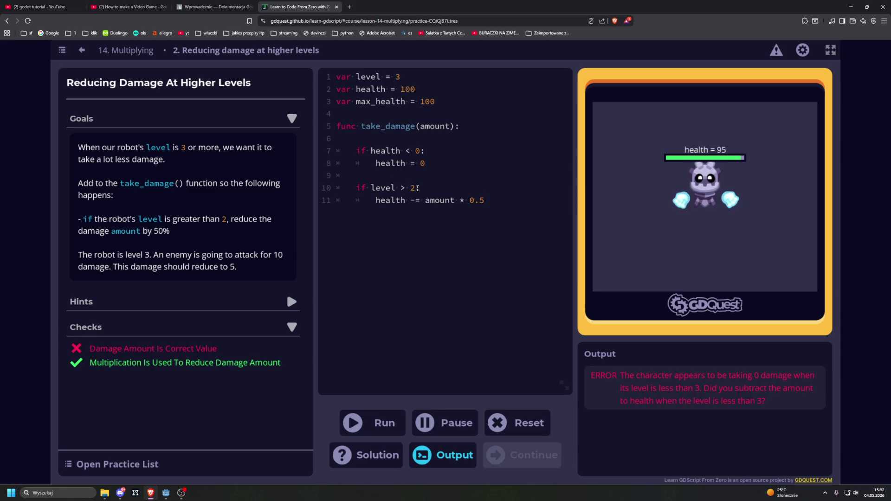
mouse_move(438, 164)
left_mouse_down()
mouse_move(345, 137)
mouse_move(355, 149)
left_mouse_up()
key("ctrl+c")
Paste the health < 0 clamp block below the reduced-damage line at function indentation
left_click(512, 203)
key("Return")
key("BackSpace")
key("ctrl+v")
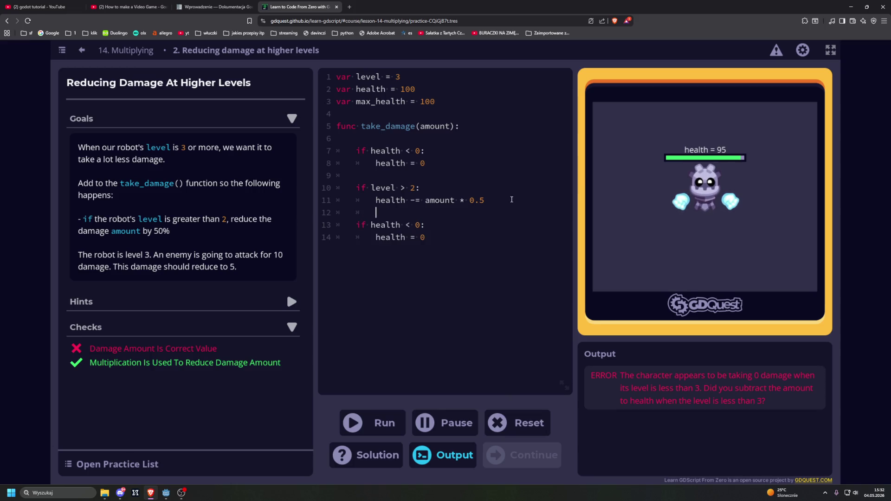
left_click(497, 194)
key("Return")
key("BackSpace")
key("BackSpace")
Replace the original clamp block with an if level <= 2 condition, then erase it
left_click(384, 175)
mouse_move(417, 172)
left_mouse_down()
mouse_move(347, 151)
mouse_move(357, 150)
left_mouse_up()
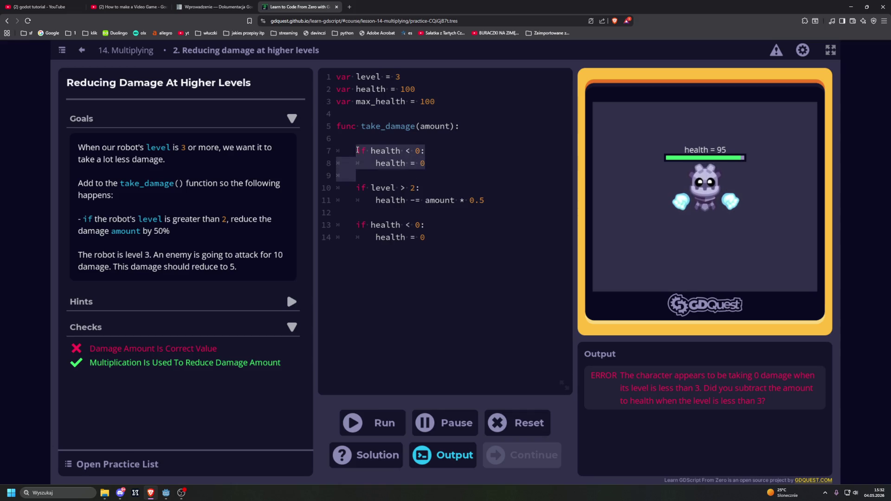
type("if level")
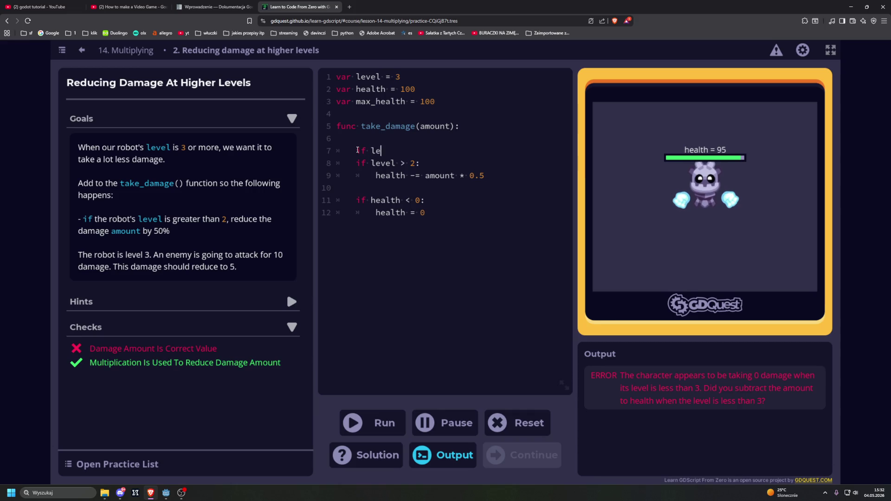
type(" < ")
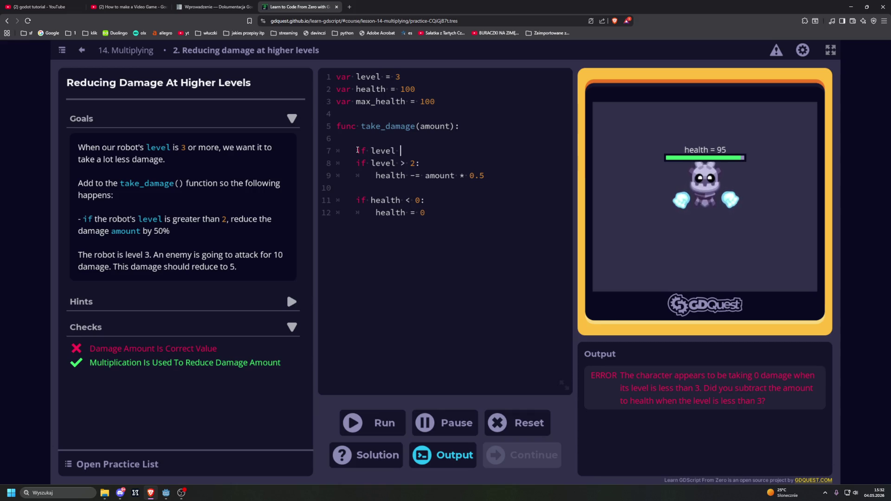
type("2")
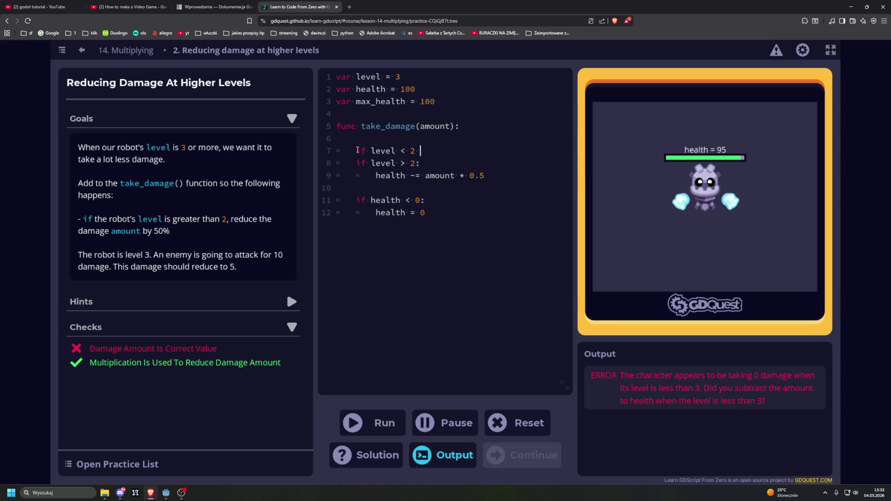
key("BackSpace")
key("BackSpace")
key("BackSpace")
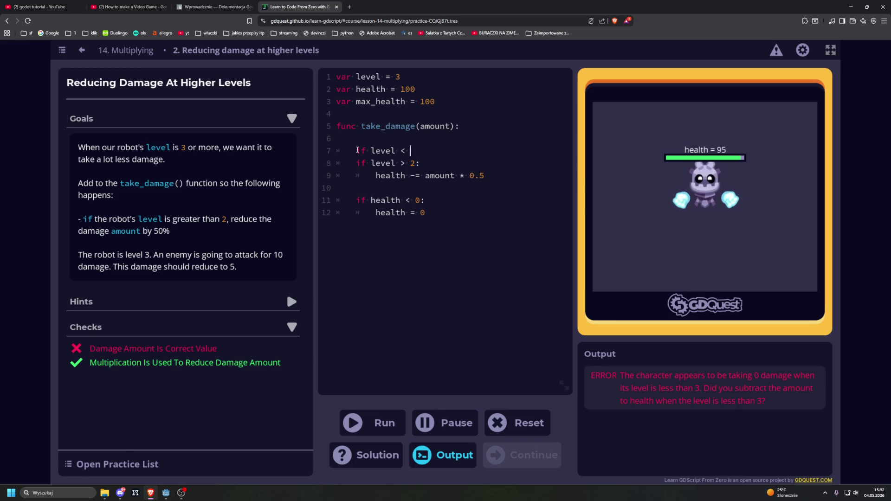
type("=")
type(" 2")
key("BackSpace")
key("BackSpace")
key("BackSpace")
Add an else line with an indented health -= amount and run the script
key("BackSpace")
key("BackSpace")
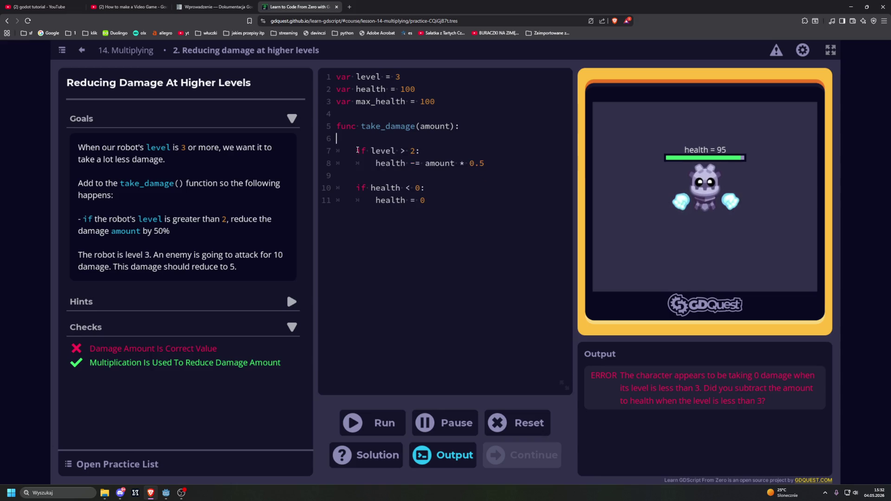
key("Return")
key("BackSpace")
type("else")
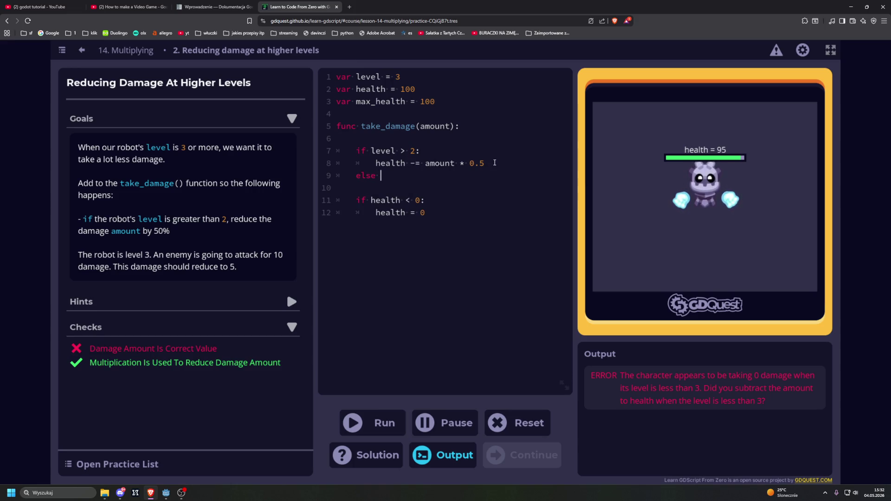
key("Return")
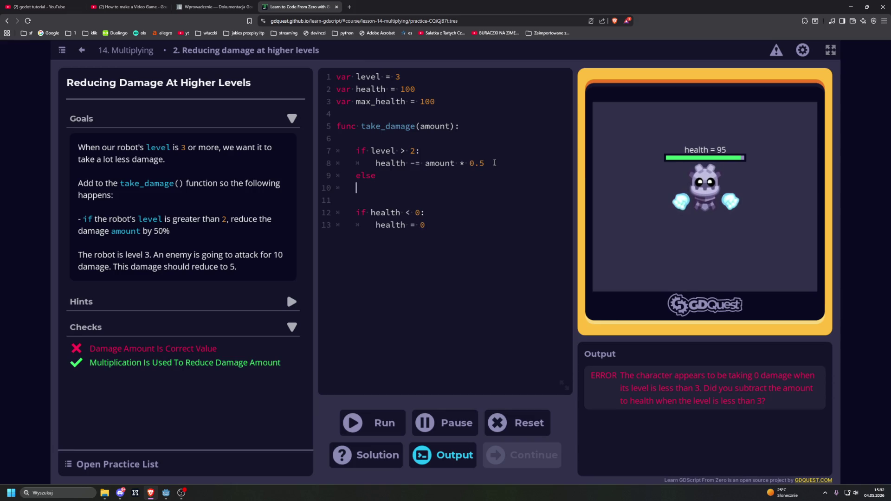
key("Tab")
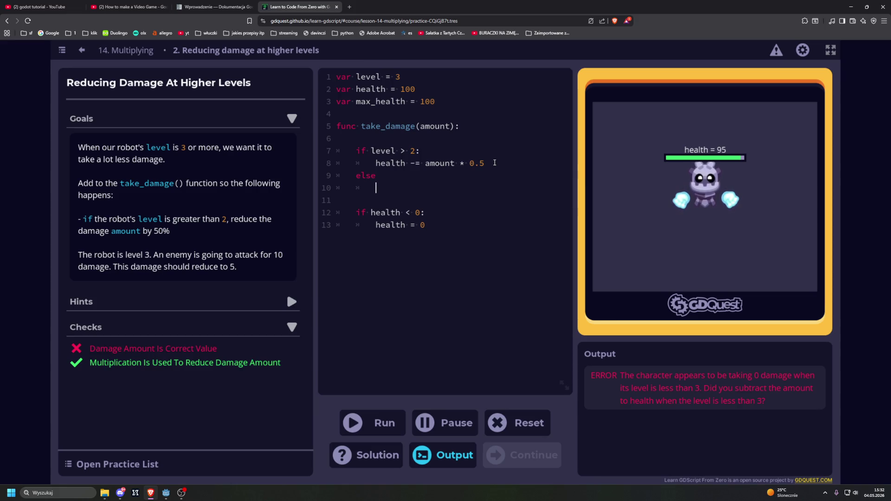
type("hea")
type("lth ")
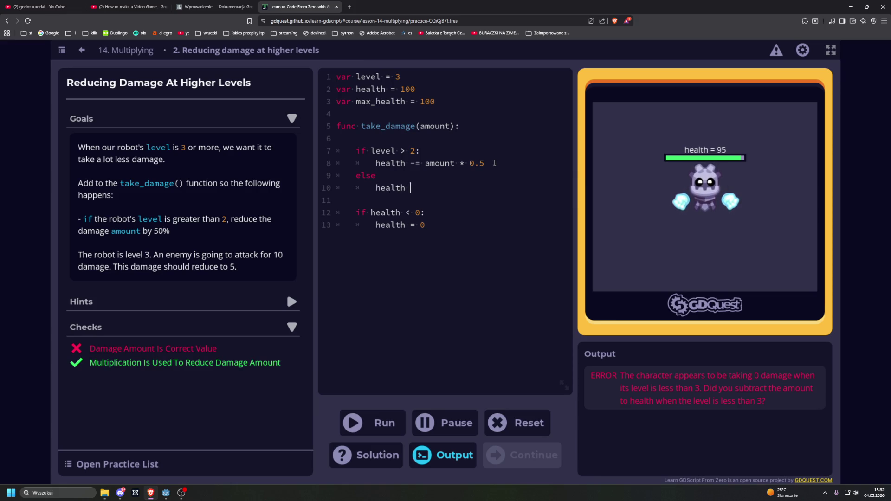
type("-= ")
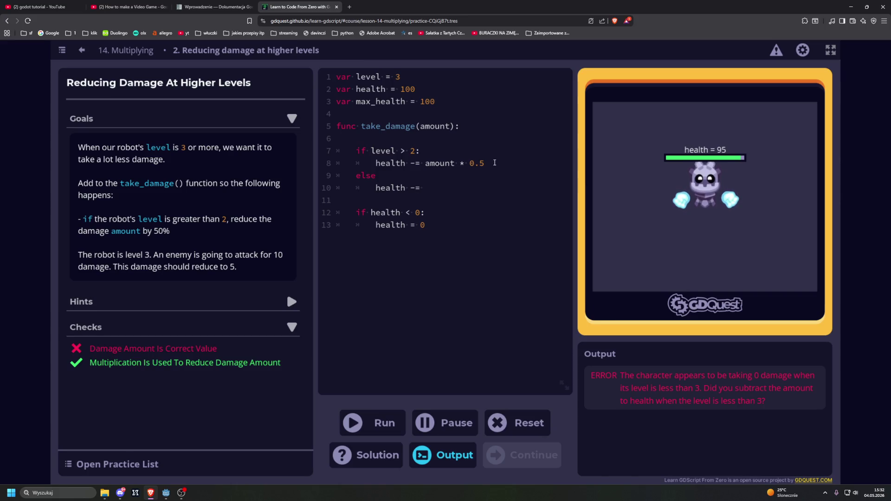
type("amount")
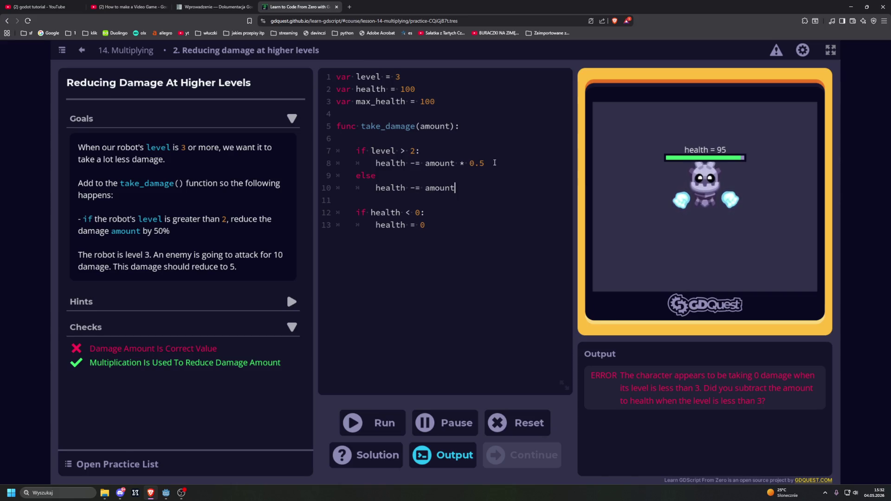
key("ctrl+Return")
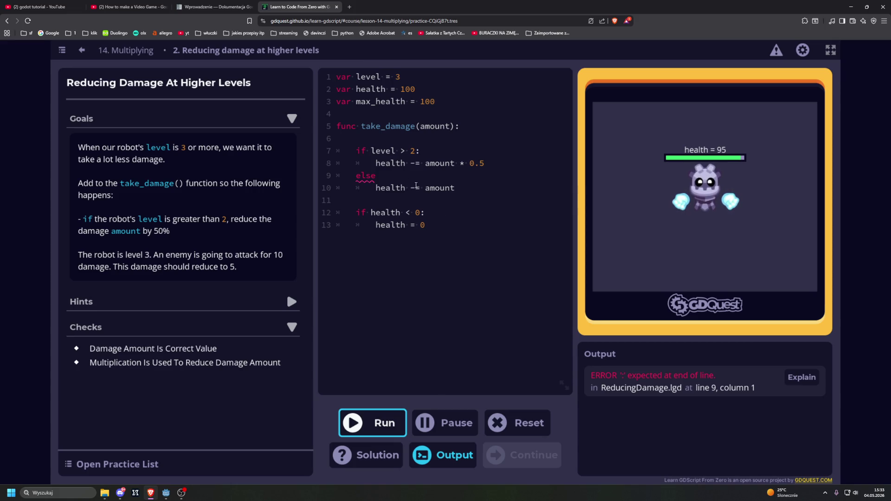
Add the missing colon after else, rerun to pass both damage checks, and continue to 2D Vectors
left_click(393, 176)
type(":")
key("ctrl+Return")
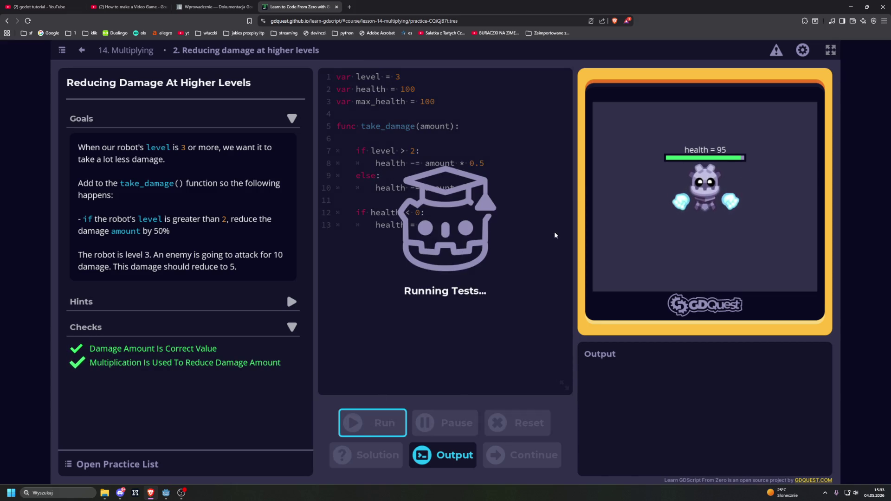
key("Return")
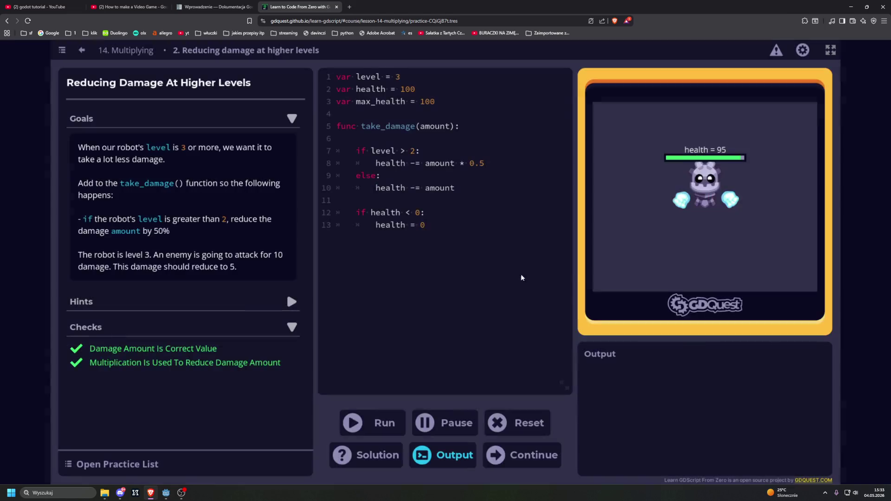
key("Return")
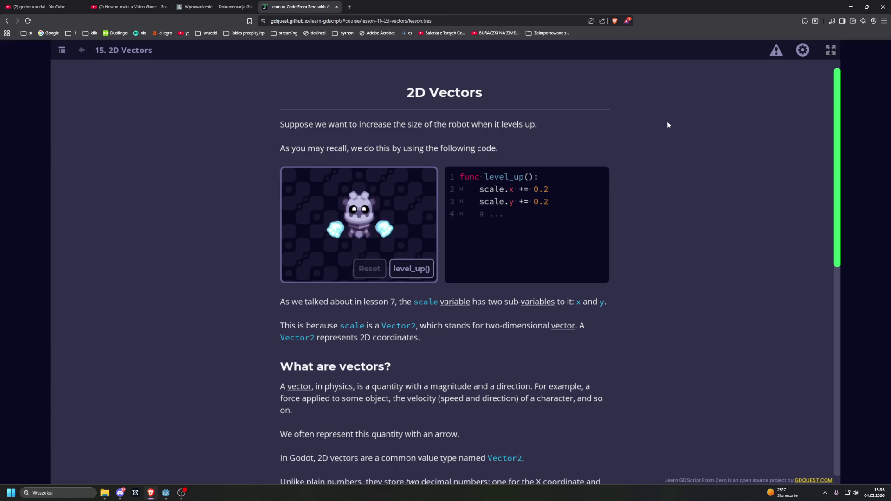
Level up the demo robot five times to grow its scale
left_click(408, 269)
left_click(409, 268)
left_click(409, 268)
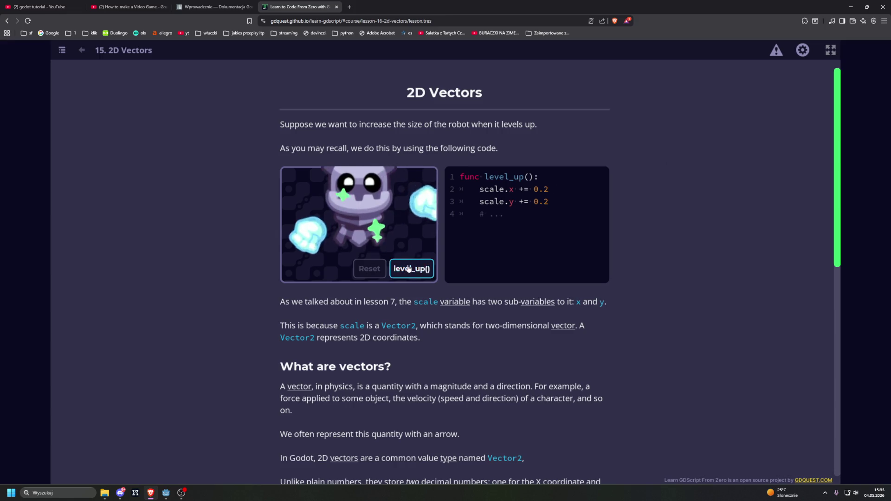
left_click(409, 268)
left_click(409, 268)
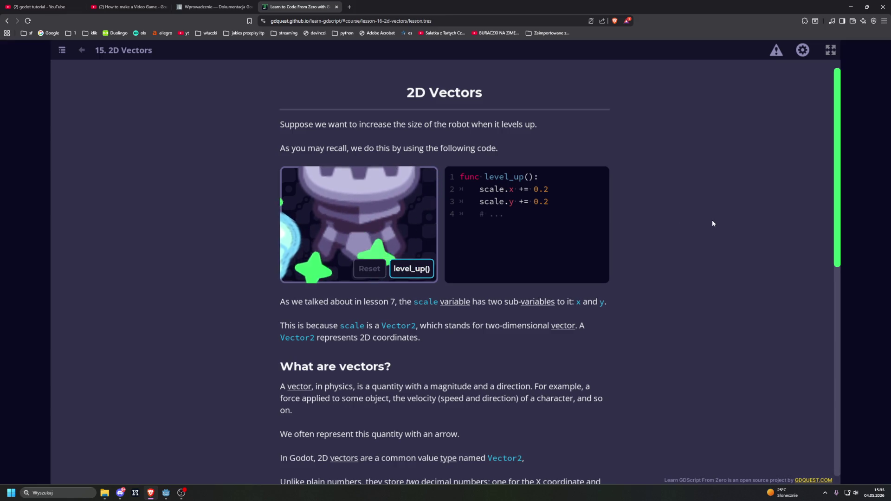
Scroll to 'What are vectors?' and show the glossary definition of vector
scroll(713, 223, "down", 3)
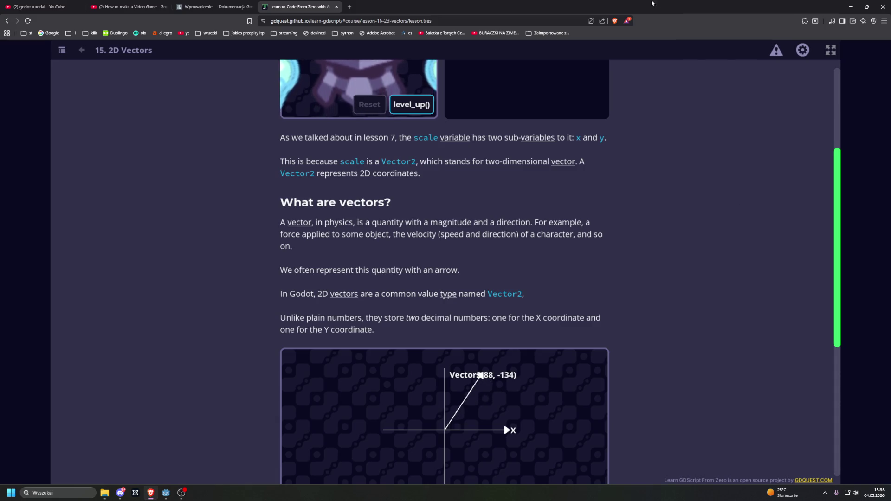
scroll(707, 155, "up", 3)
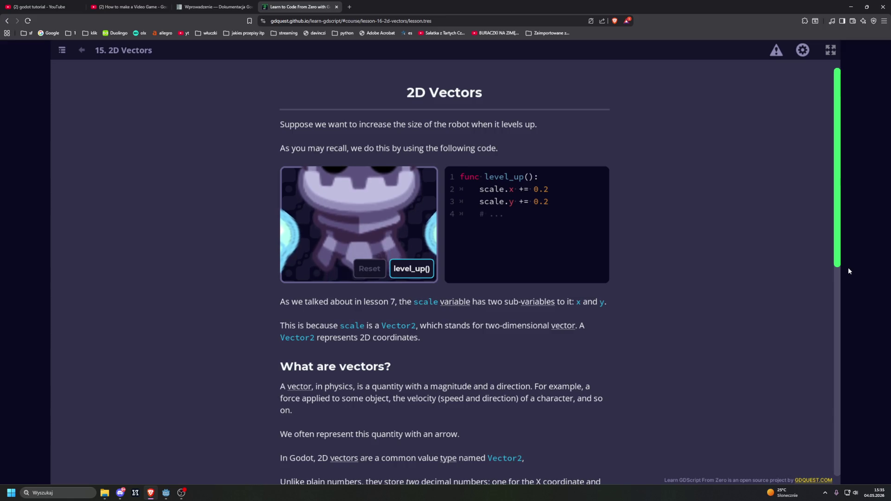
scroll(756, 284, "down", 1)
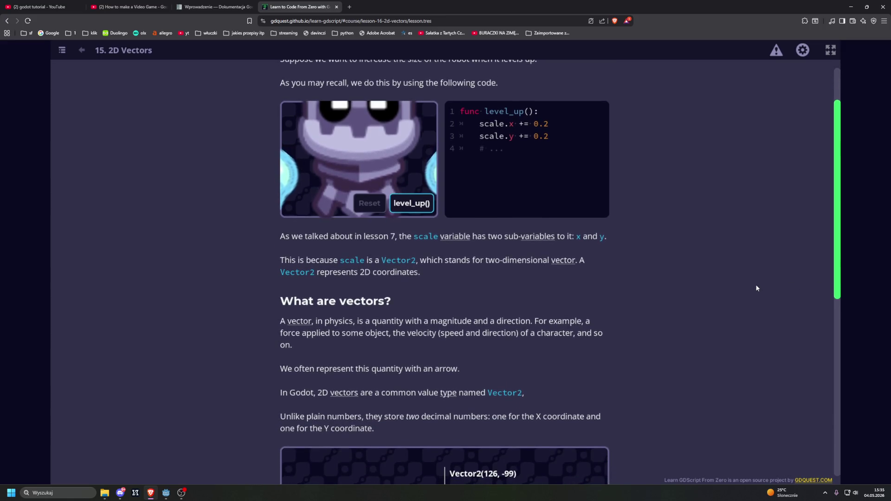
scroll(756, 289, "down", 1)
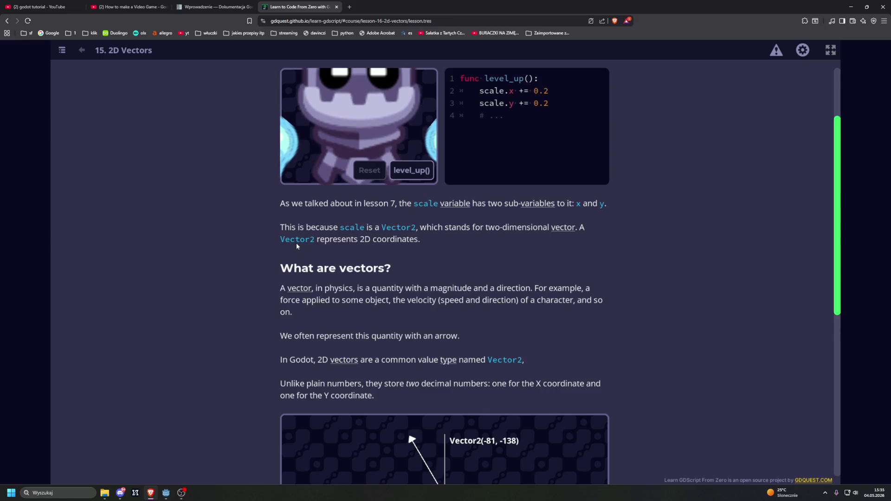
scroll(239, 258, "down", 3)
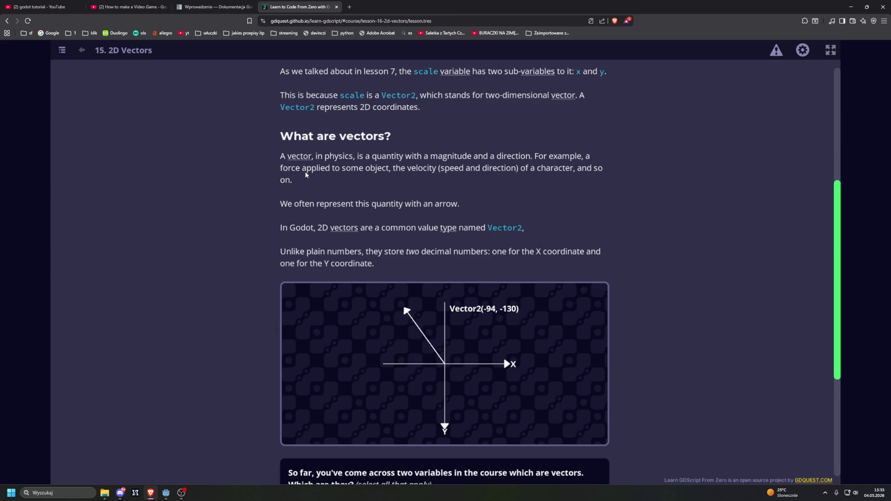
left_click(293, 158)
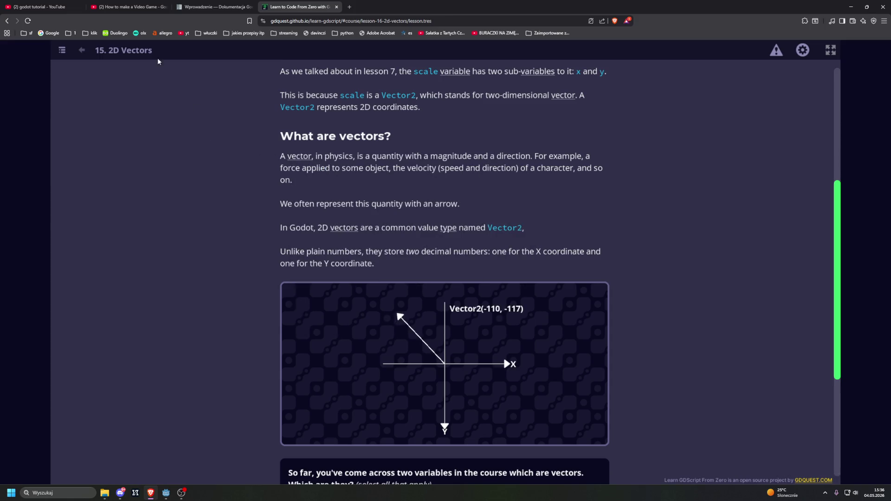
Open the klik bookmarks folder, then open Twitch in a background tab and close it again
left_click(90, 33)
middle_click(103, 55)
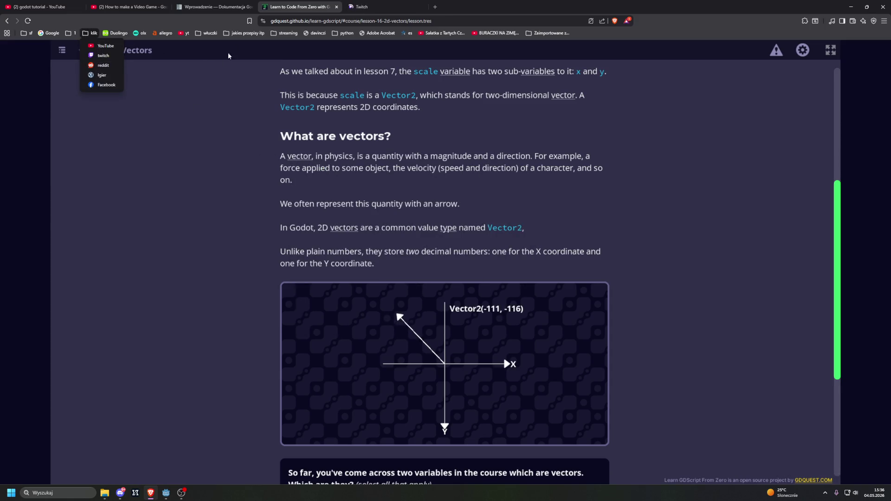
middle_click(384, 6)
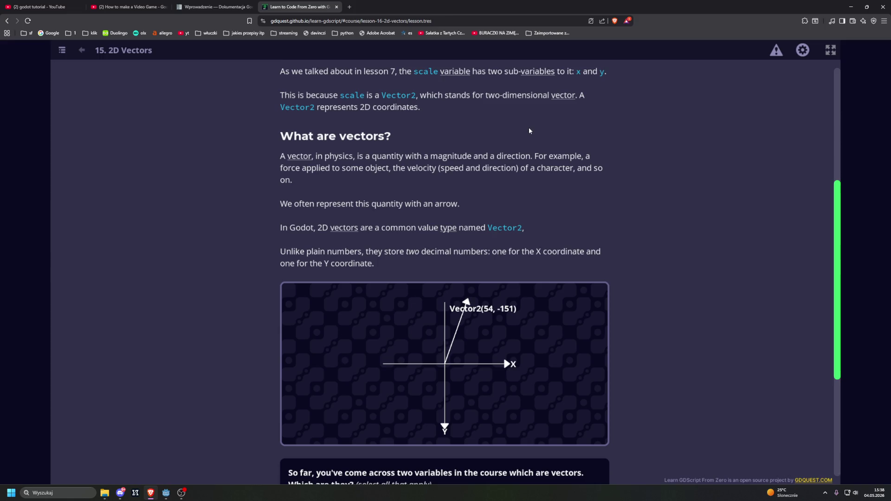
left_click(344, 1)
type("m")
key("BackSpace")
type("translator")
key("Return")
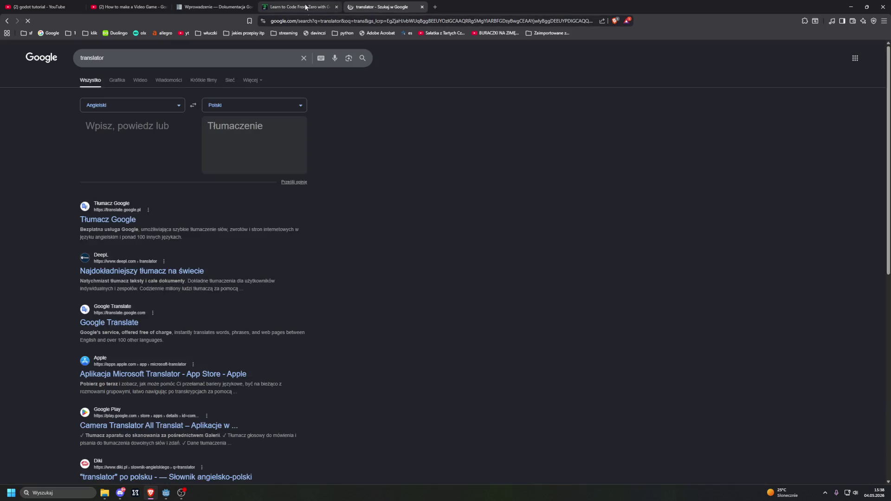
left_click(305, 5)
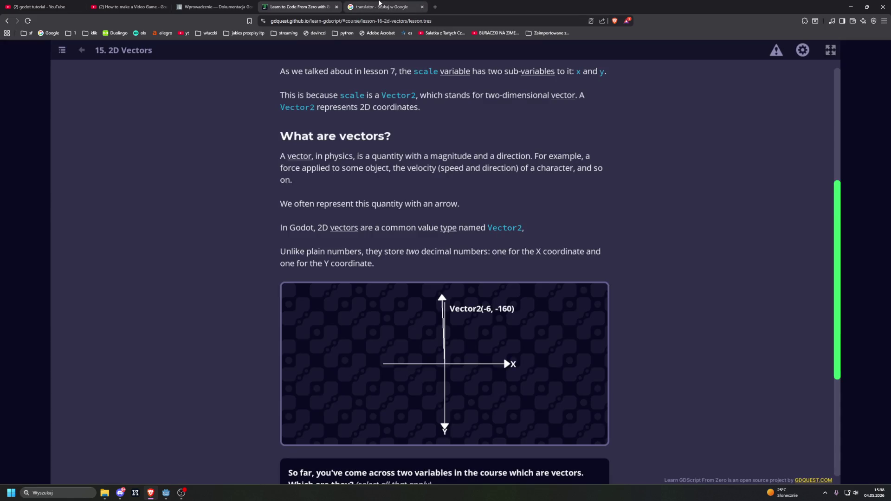
left_click(380, 5)
left_click(109, 130)
type("magnitude")
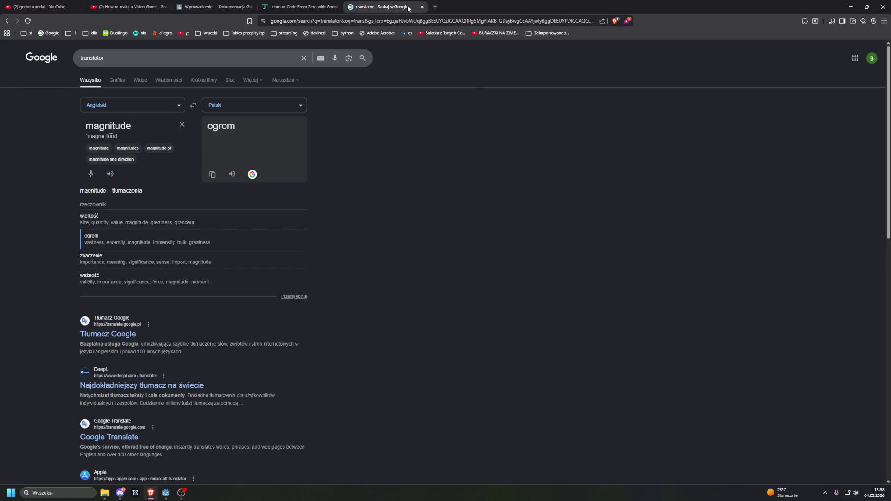
key("ctrl+w")
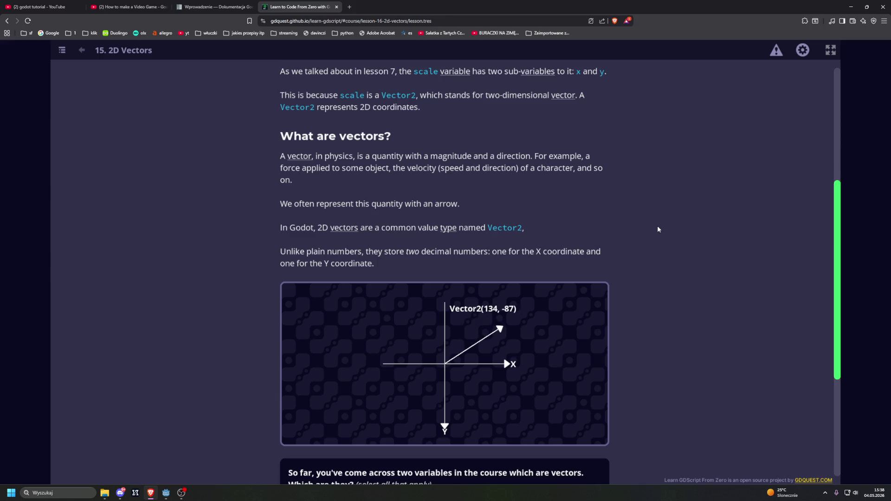
Tick scale and position as the Vector2 variables in the vectors quiz and submit
scroll(658, 226, "down", 1)
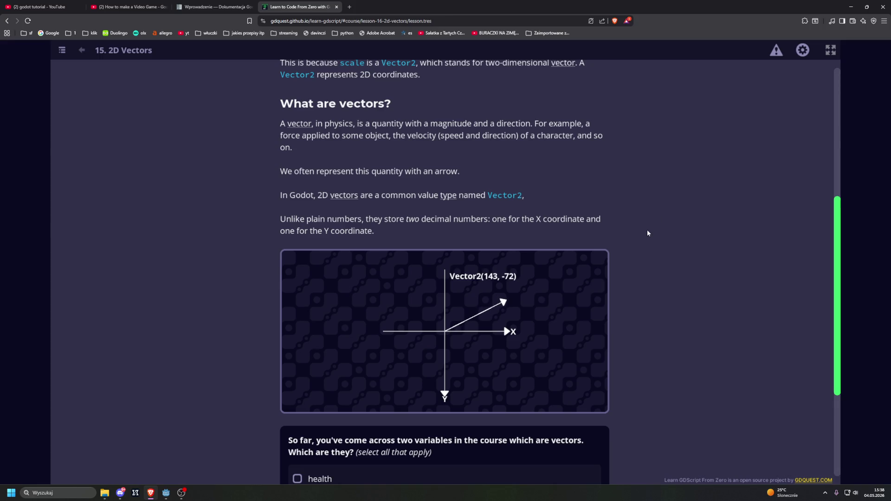
scroll(645, 233, "down", 2)
scroll(725, 218, "down", 2)
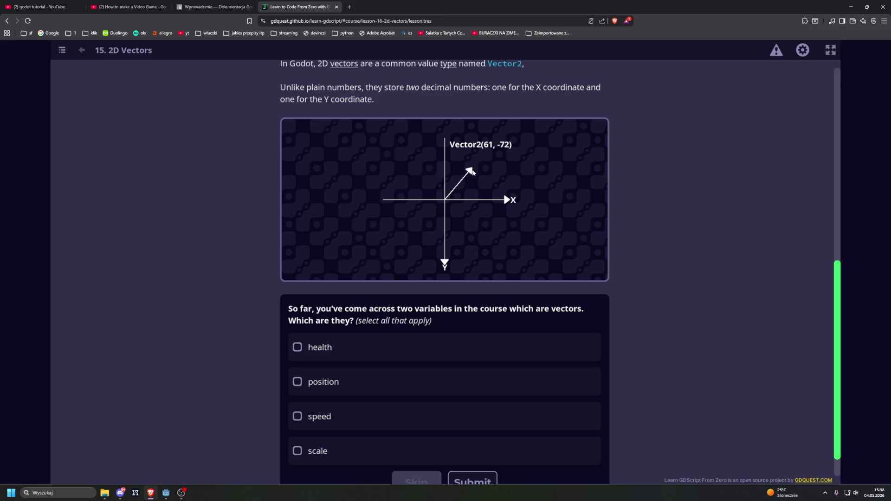
scroll(479, 183, "down", 1)
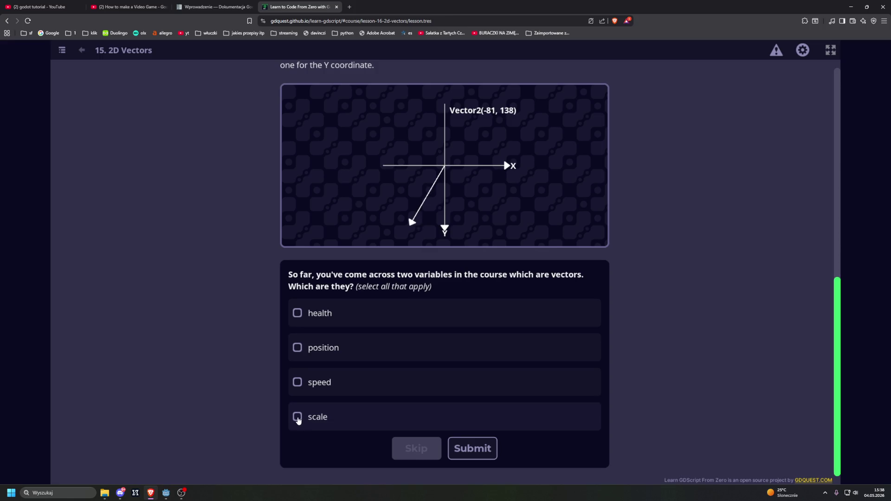
left_click(297, 419)
left_click(297, 418)
left_click(298, 348)
left_click(298, 417)
left_click(473, 448)
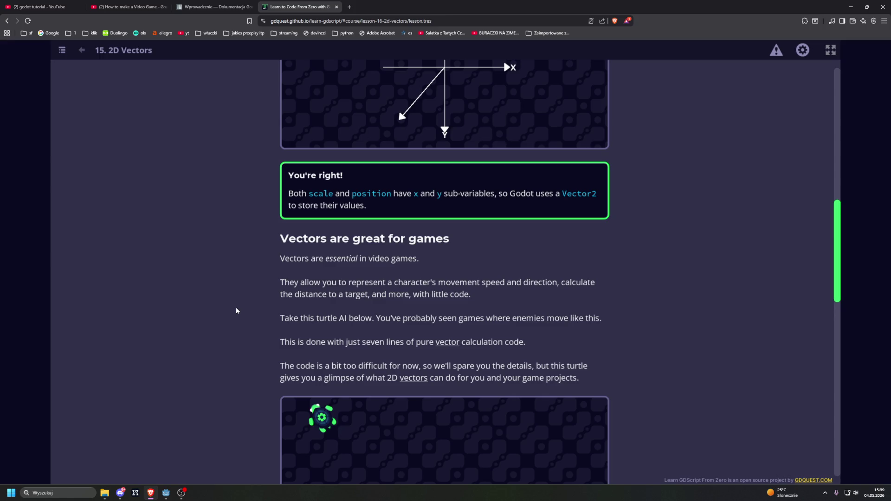
scroll(237, 265, "down", 2)
scroll(236, 265, "down", 1)
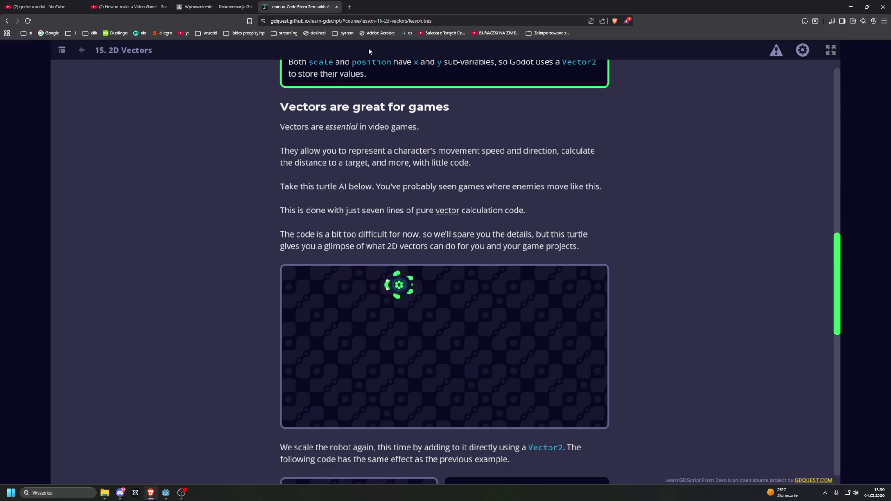
left_click(349, 6)
key("ctrl+w")
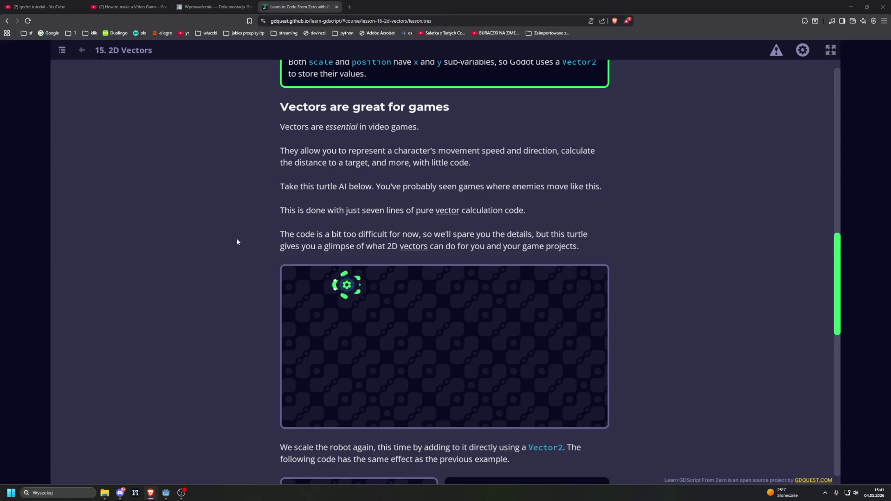
Press level_up() five times in the scale demo to enlarge the robot
scroll(224, 239, "down", 7)
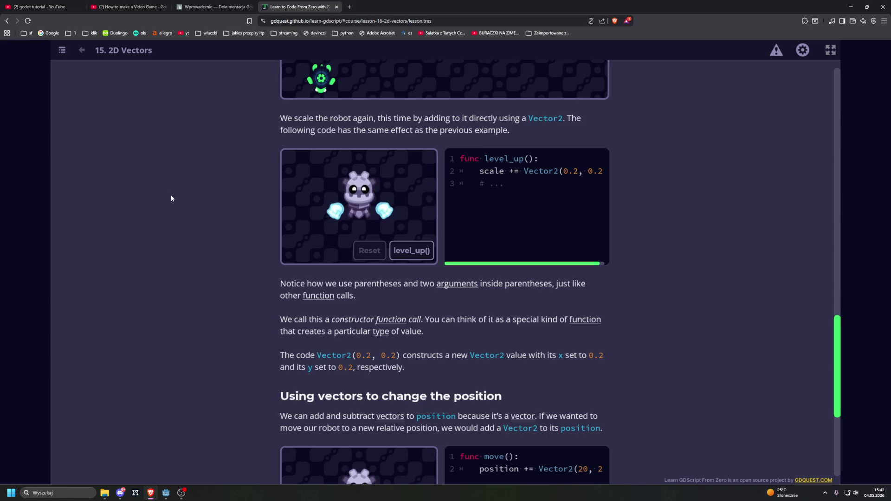
left_click(414, 253)
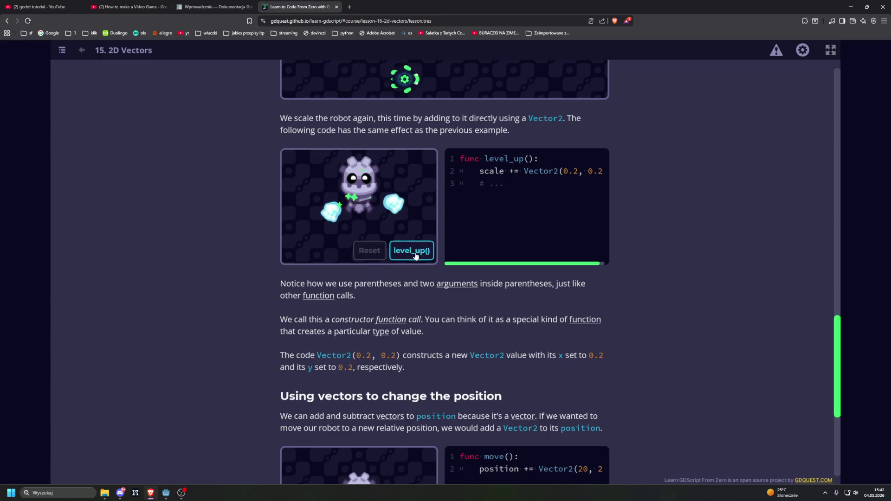
left_click(415, 254)
left_click(413, 254)
left_click(412, 253)
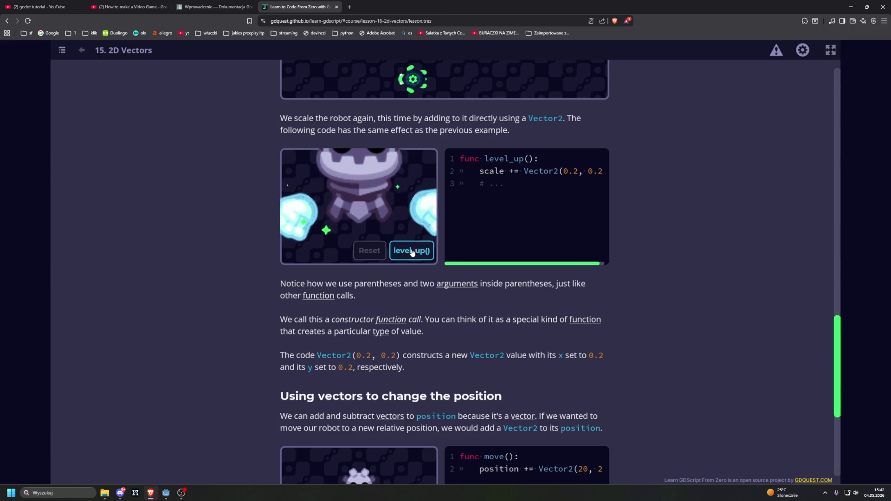
left_click(412, 253)
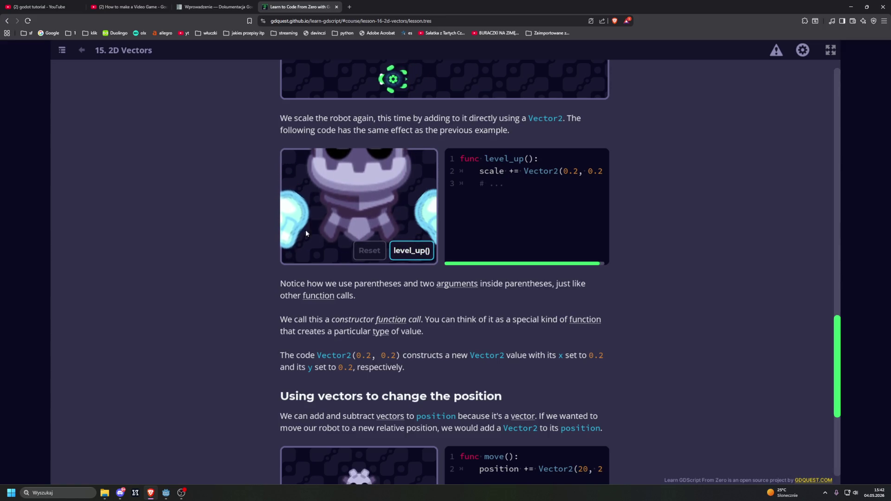
scroll(224, 228, "up", 15)
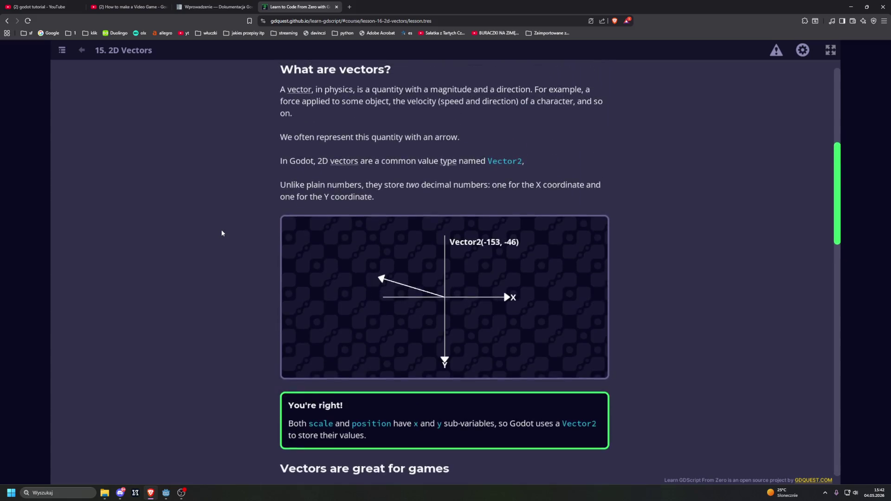
scroll(222, 233, "up", 5)
scroll(222, 242, "down", 5)
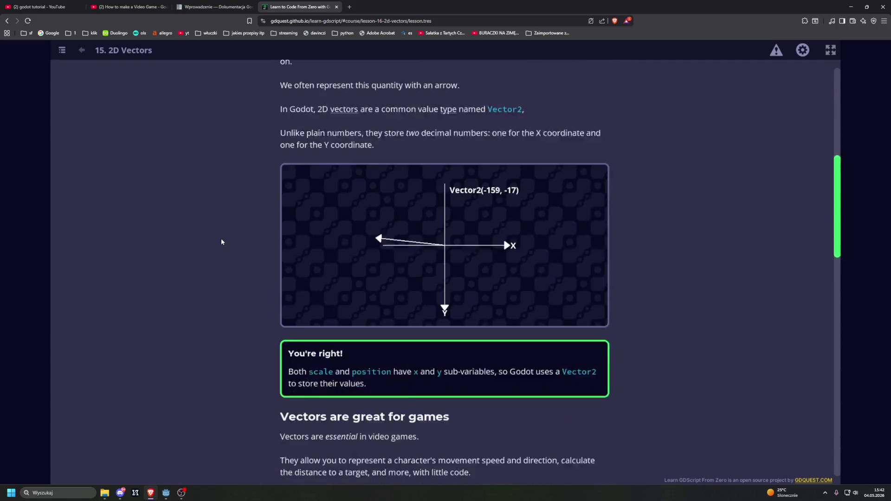
scroll(222, 240, "down", 12)
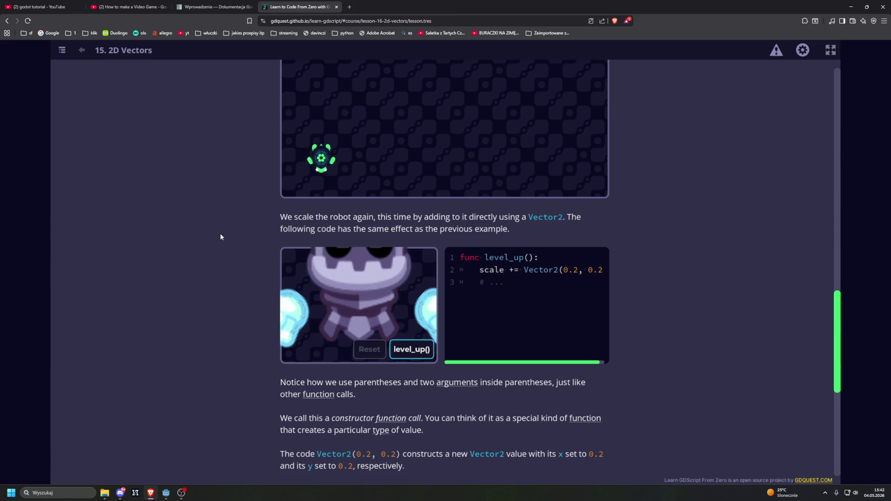
scroll(232, 235, "down", 3)
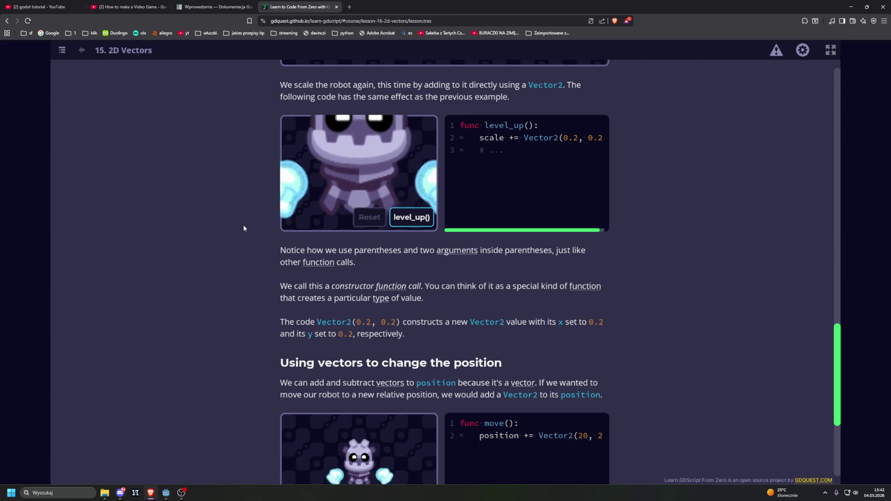
scroll(247, 224, "down", 1)
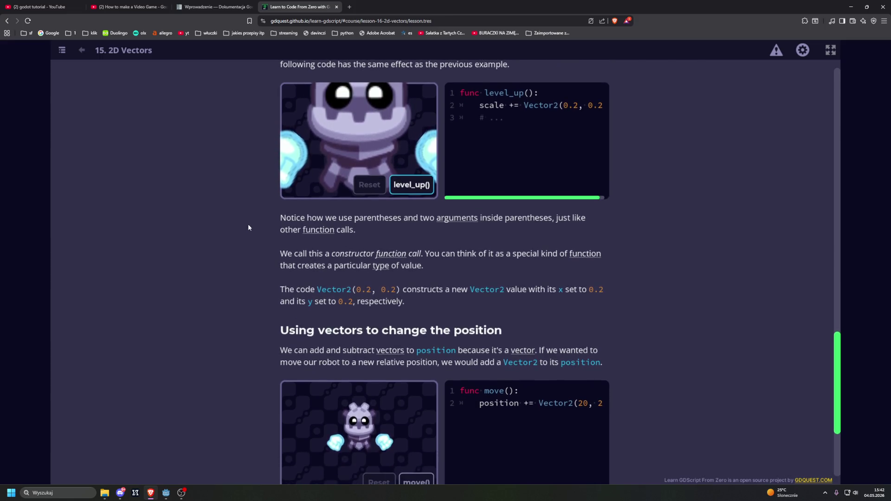
scroll(246, 225, "down", 1)
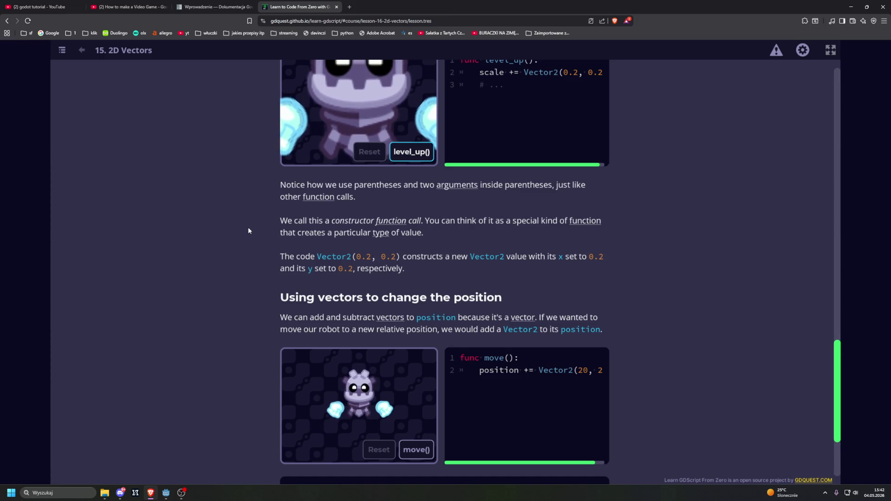
scroll(249, 235, "down", 2)
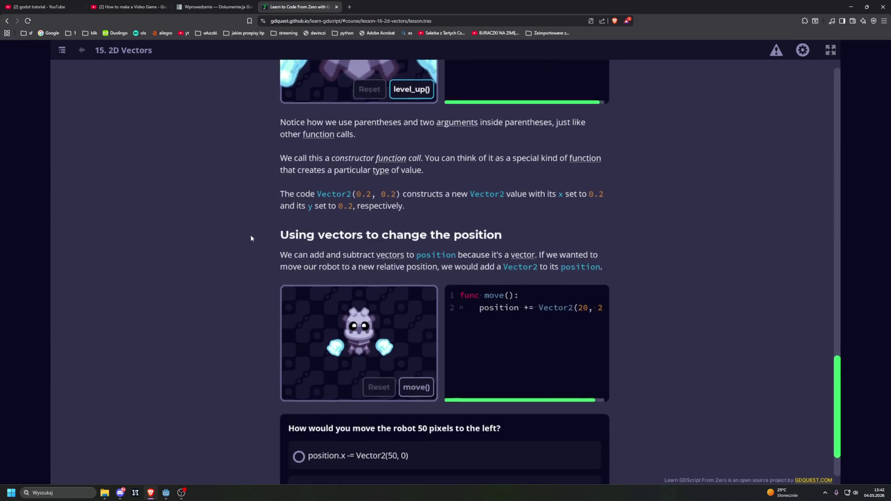
scroll(250, 234, "down", 1)
Move the demo robot two steps with move()
left_click(408, 351)
left_click(409, 352)
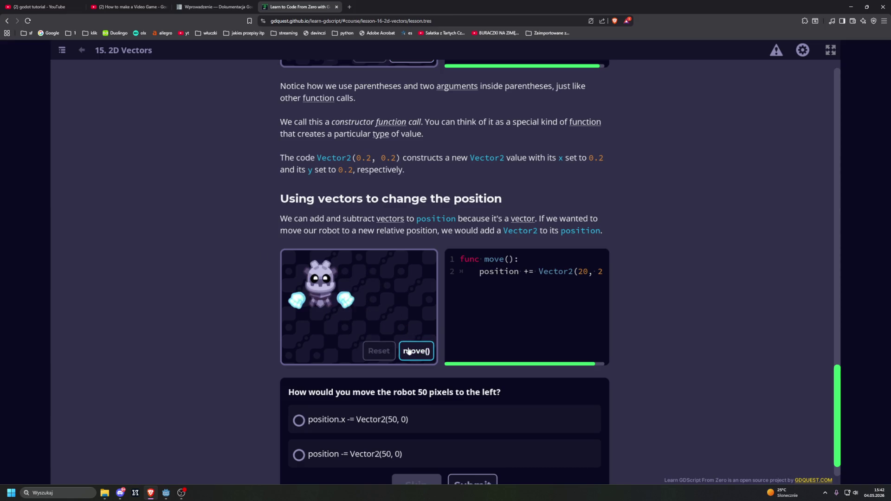
scroll(188, 272, "down", 1)
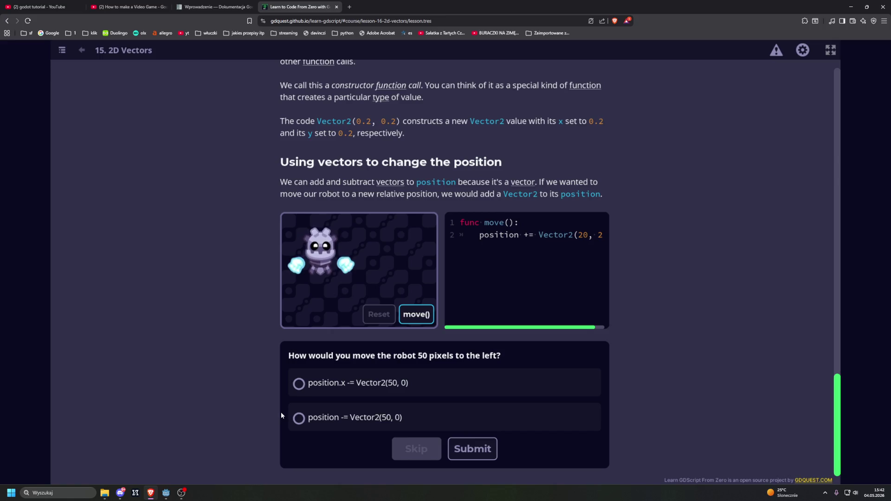
Answer the move-left quiz with position -= Vector2(50, 0) and submit it
left_click(299, 384)
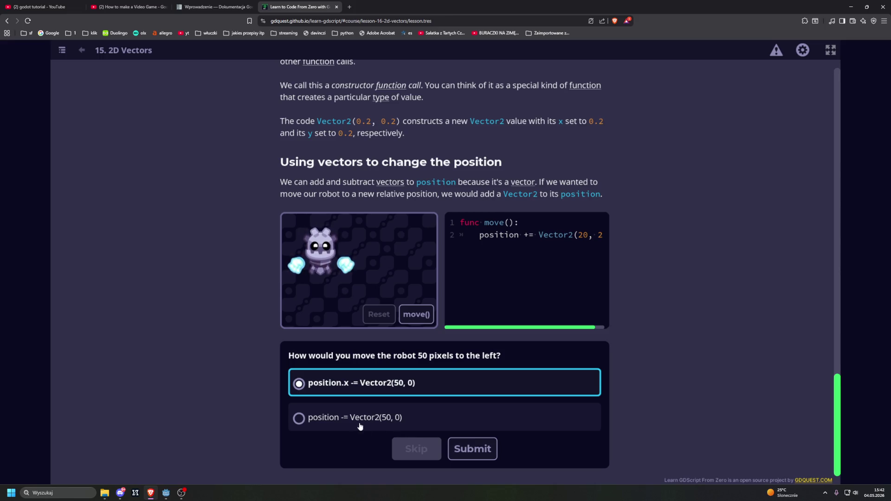
left_click(299, 419)
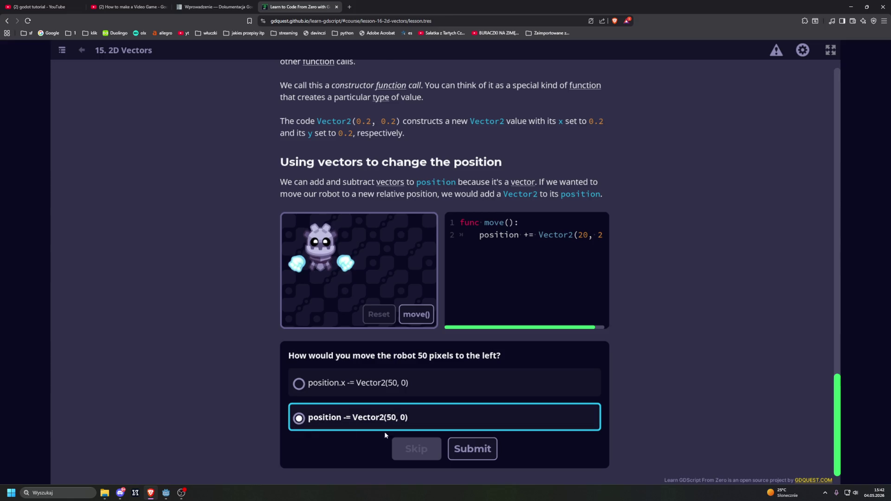
left_click(461, 448)
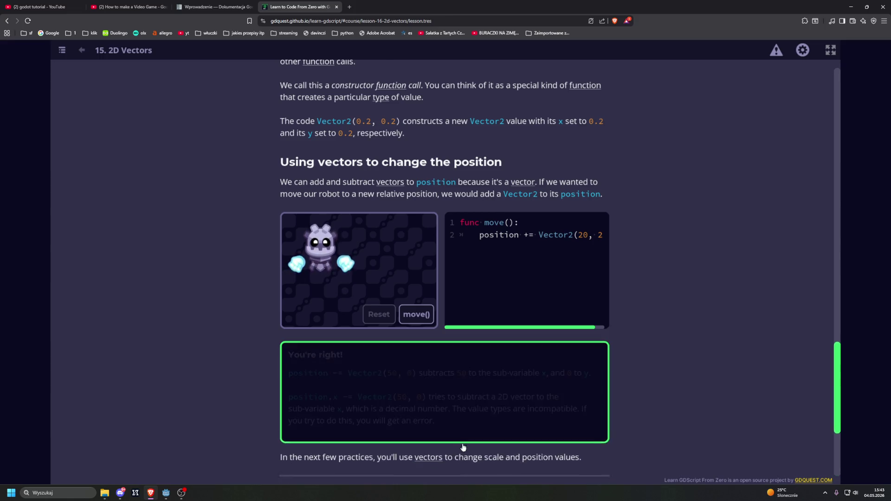
Scroll to the Practices list and start '1. Increasing Scale Using Vectors'
scroll(241, 383, "down", 1)
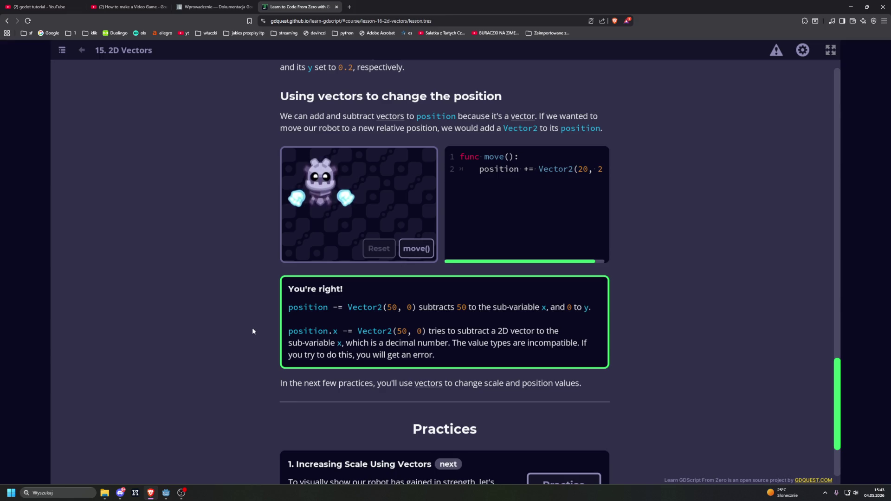
scroll(255, 316, "down", 3)
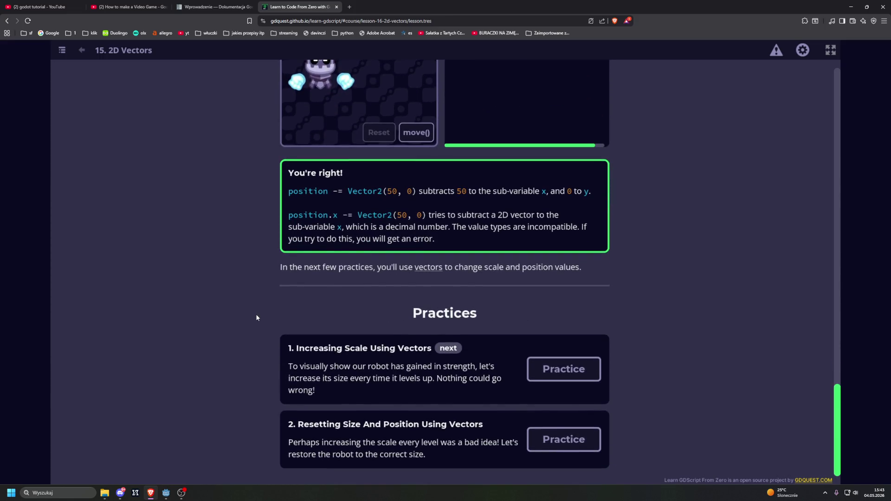
left_click(564, 369)
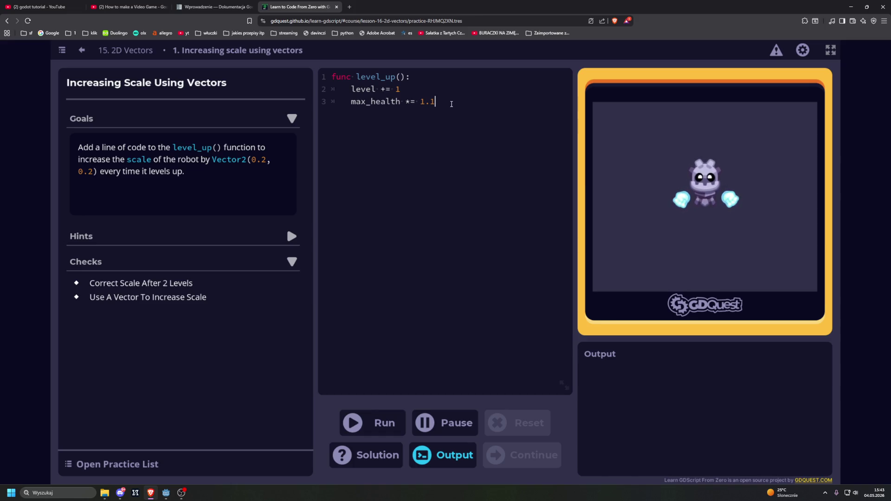
Add a new line 4 in level_up() and start typing scale(
key("Return")
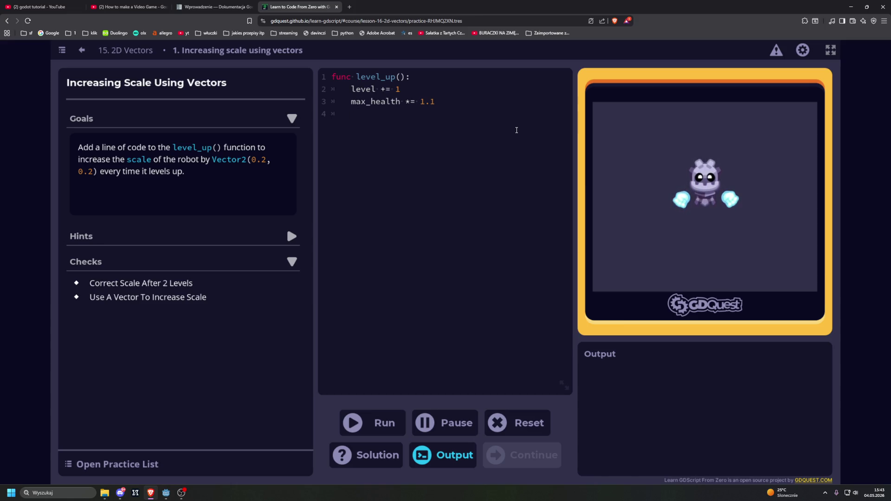
type("scale")
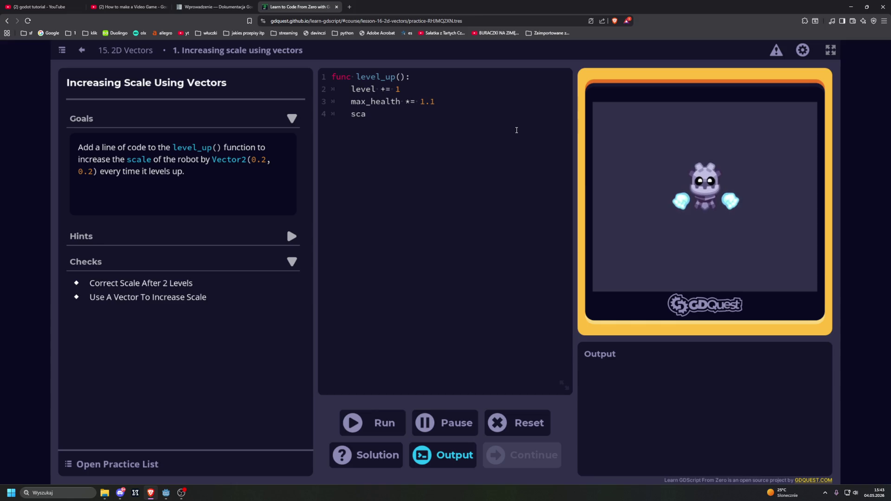
key("BackSpace")
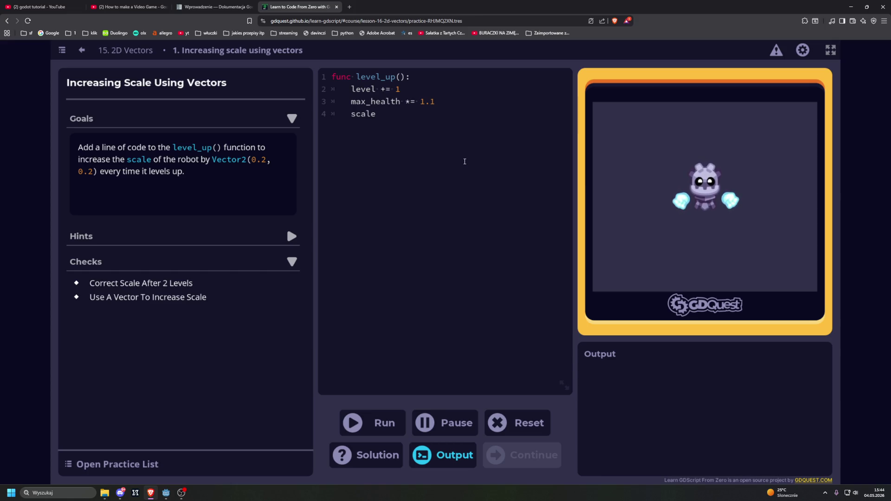
key("BackSpace")
key("BackSpace")
key("BackSpace")
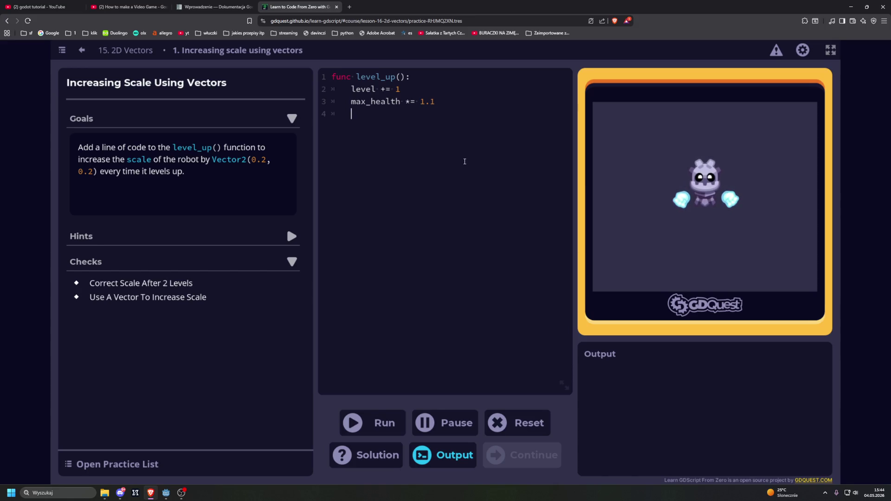
type("scale")
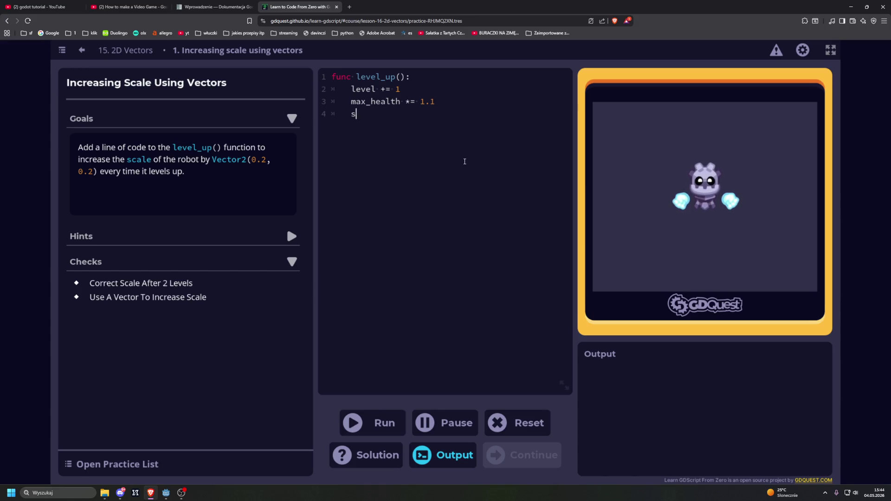
key("BackSpace")
type("(")
Expand the Hints section and reveal Hint 1 and Hint 2
left_click(225, 236)
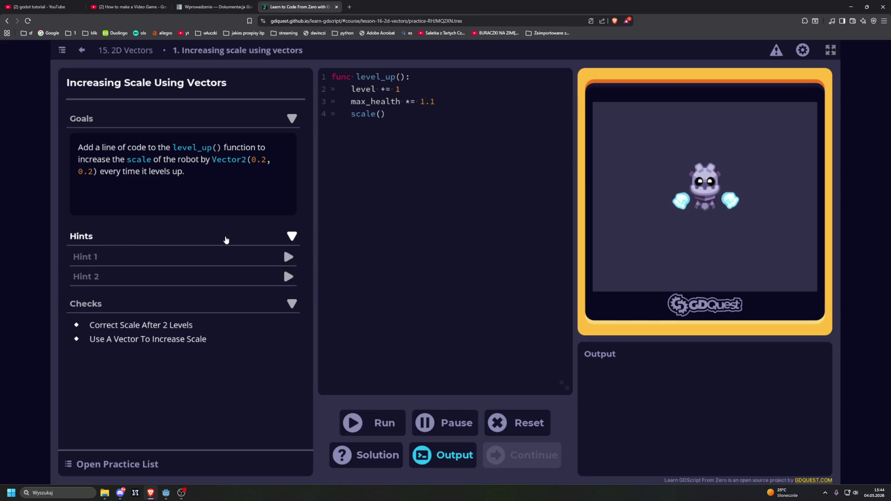
left_click(193, 257)
left_click(284, 302)
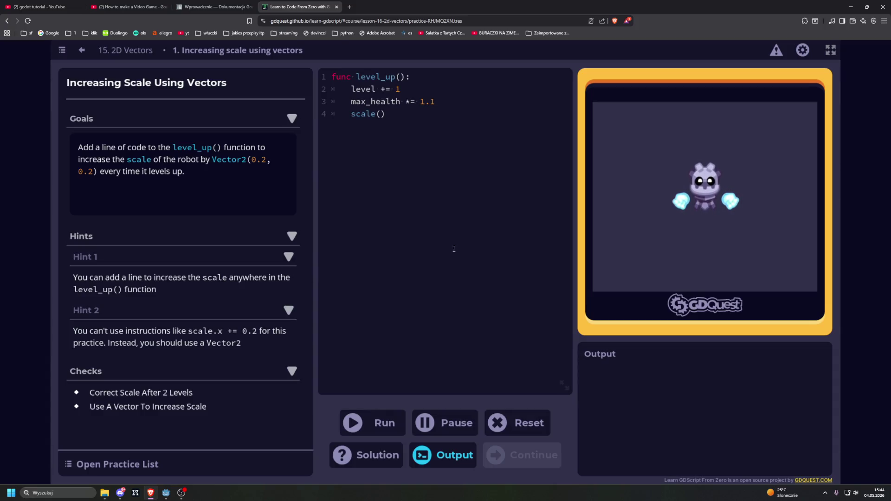
Replace scale( on line 4 with Vector2(0.2, 0.2) and run the checks
left_click_drag(385, 115, 352, 119)
type("Ve")
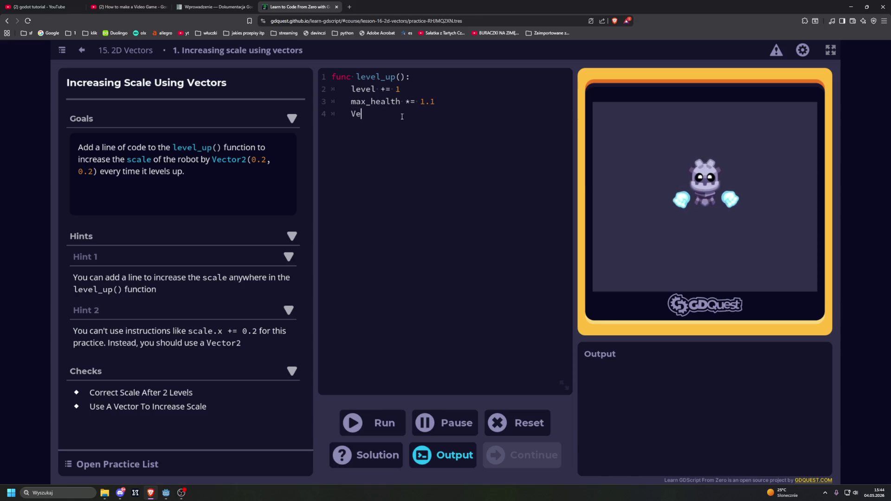
type("ctor2(0")
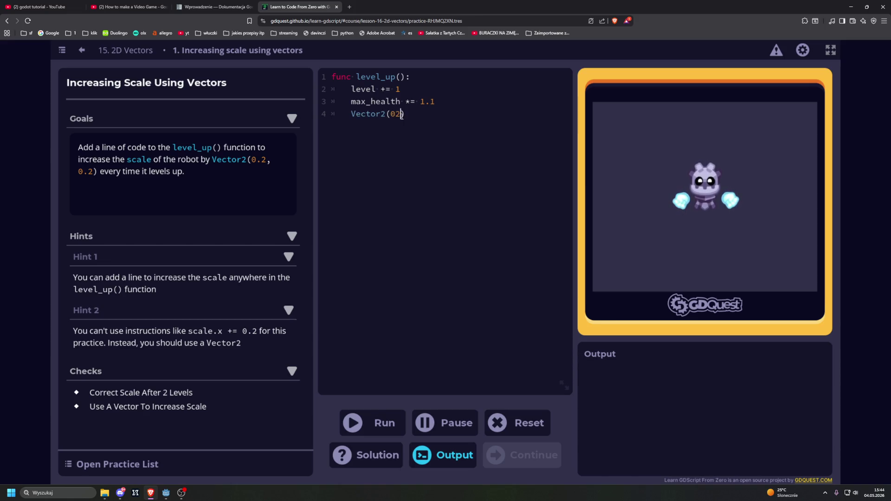
type(".2, 0.2")
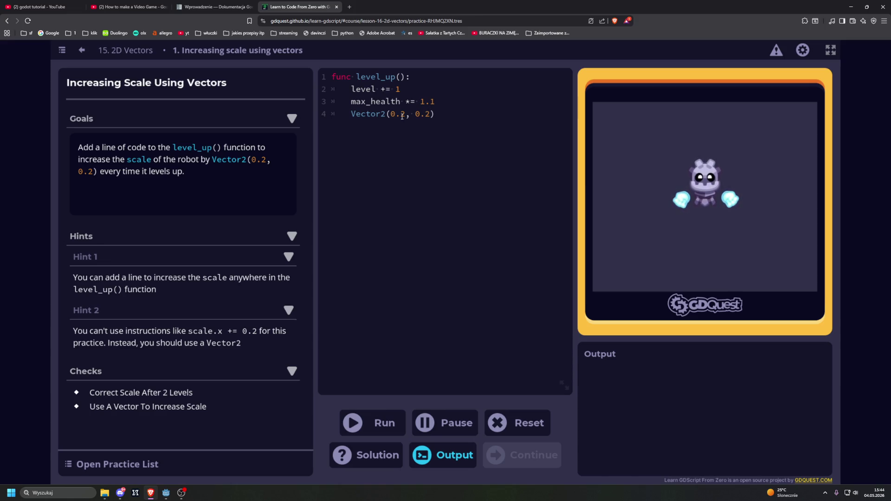
key("ctrl+Return")
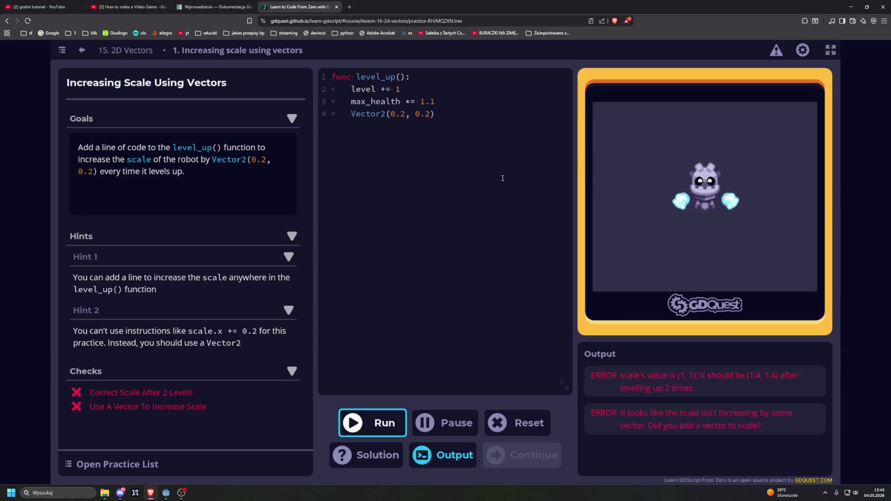
Delete the Vector2(0.2, 0.2) line and collapse the hints
left_click_drag(435, 114, 351, 113)
key("BackSpace")
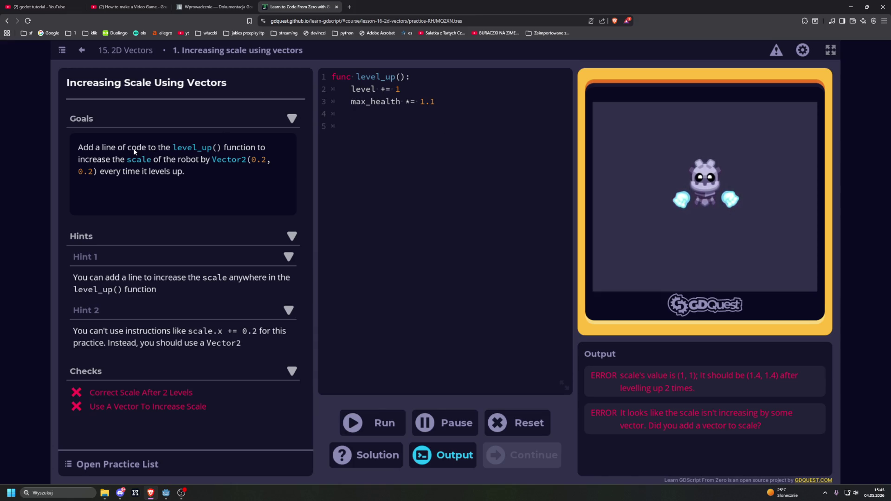
left_click(125, 236)
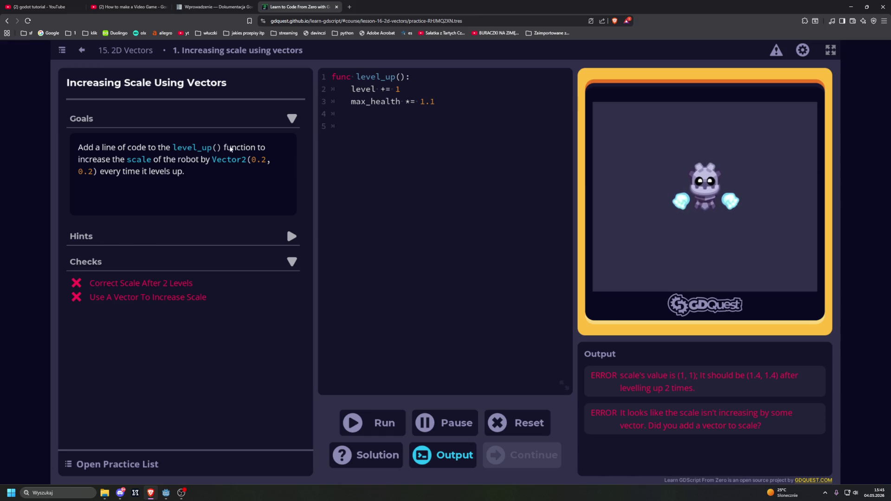
Reopen and close the hints, then type scale(Vector2) on line 4
left_click(125, 237)
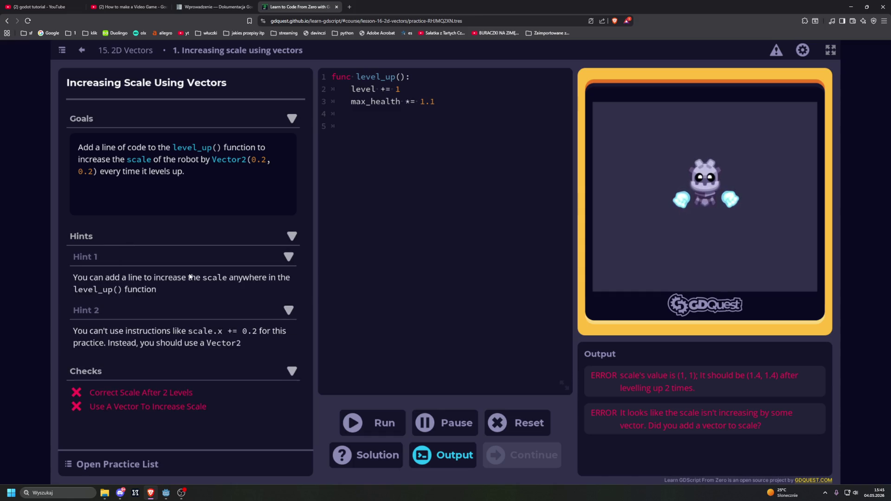
left_click(144, 237)
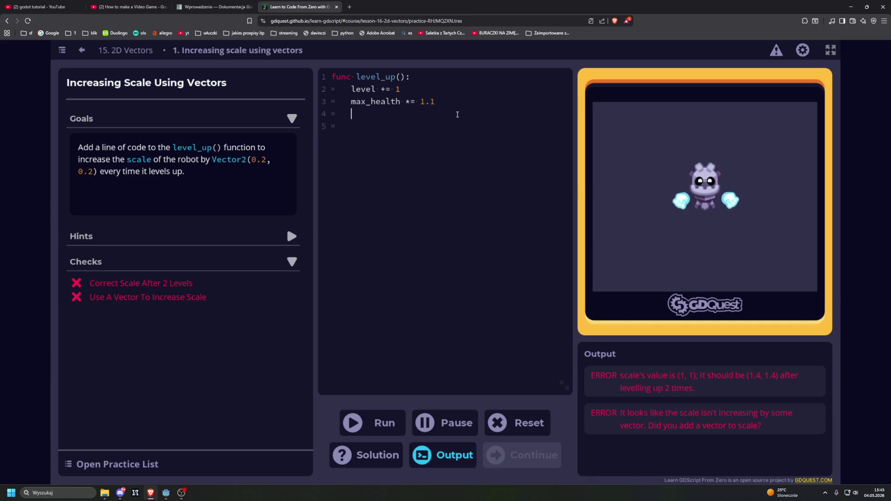
type("sca")
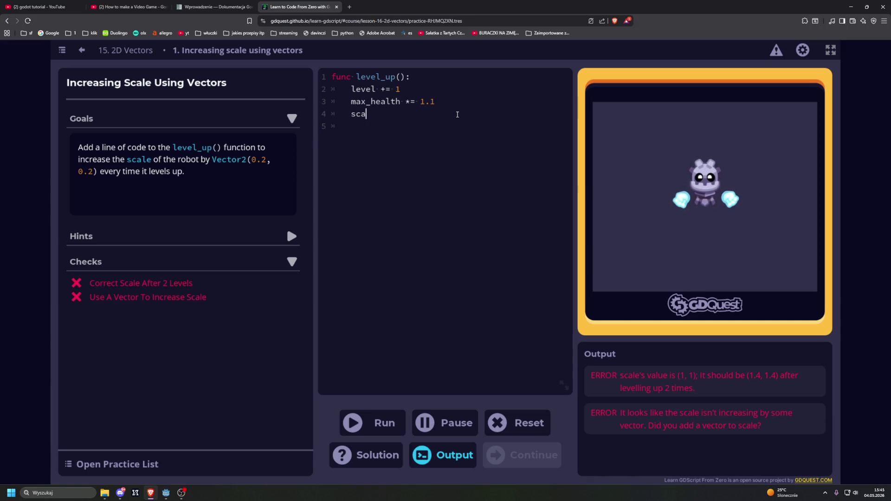
type("le(Vector2")
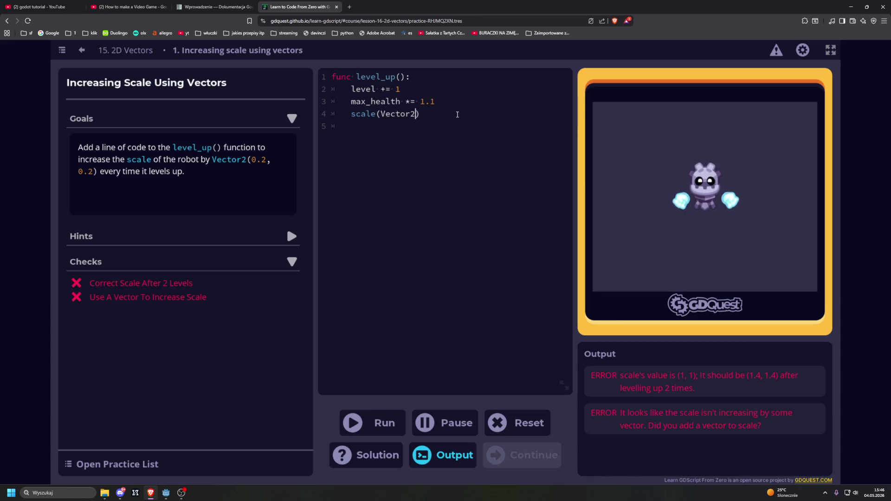
type(")")
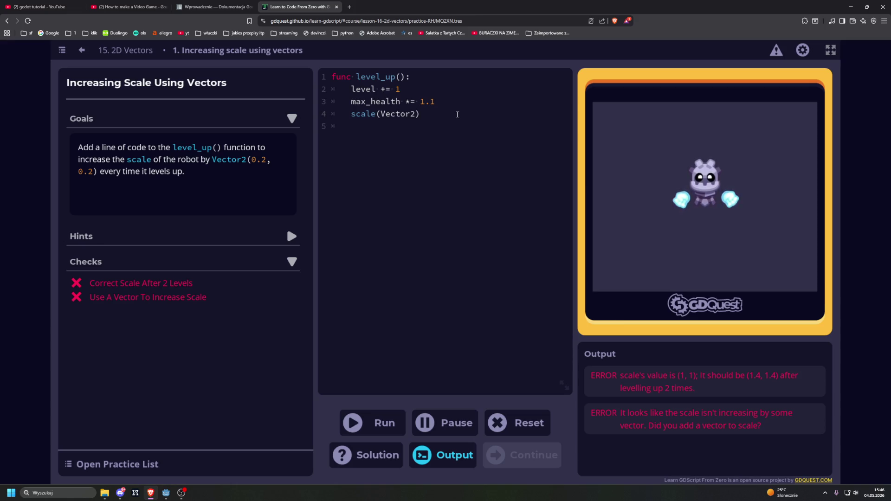
Insert a Vector(0.2, 0.2) line above scale(Vector2) and run the code
key("Up")
key("End")
key("Return")
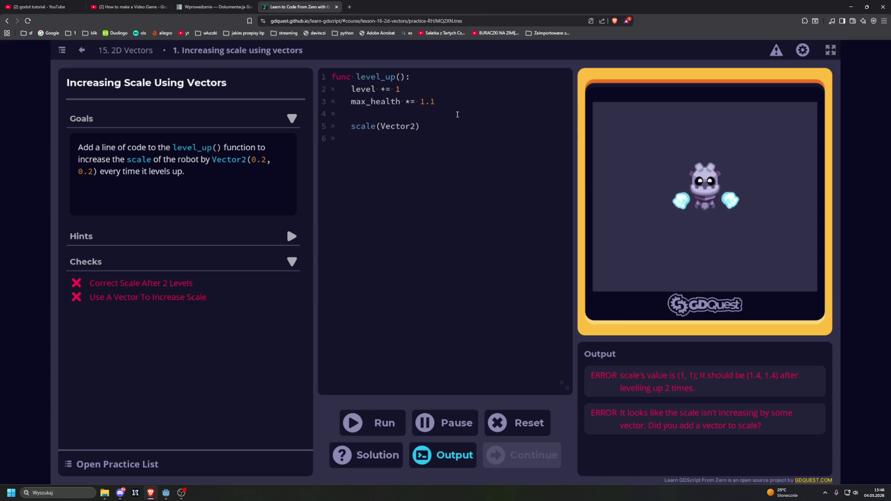
type("Vector")
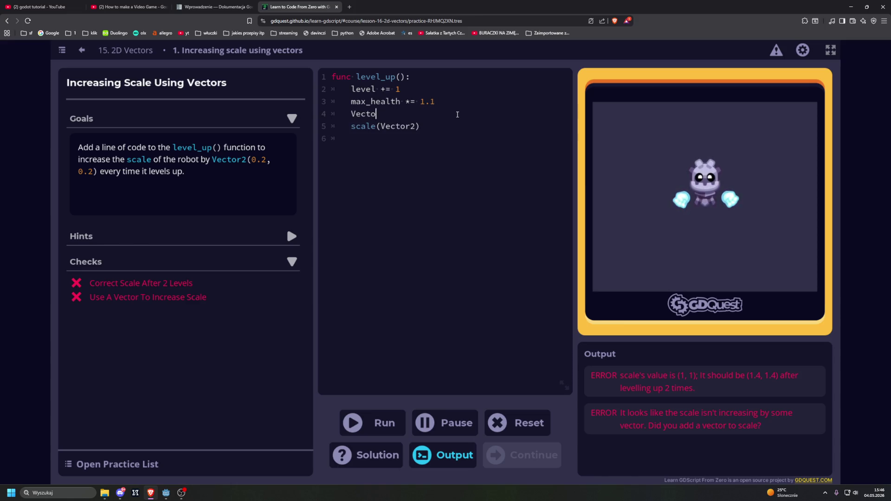
key("BackSpace")
type("(")
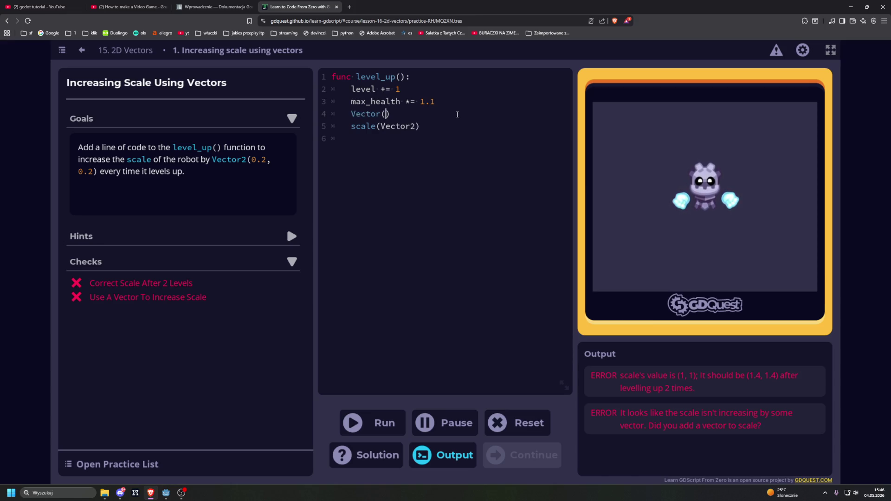
type("02")
key("BackSpace")
type(".2, ")
type("0.2")
key("ctrl+Return")
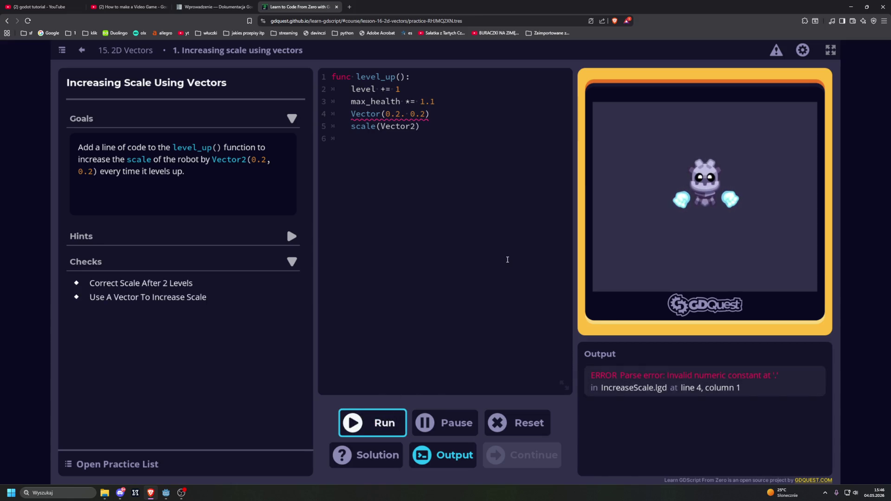
Retype the comma after the first 0.2 and run the code again
left_click(405, 114)
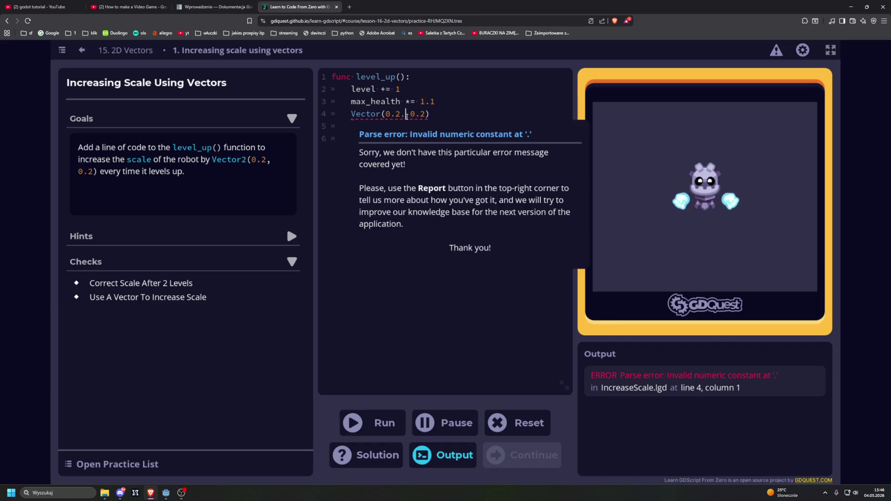
key("BackSpace")
type(",")
key("Tab")
type("scale(Vector2)")
left_click(378, 424)
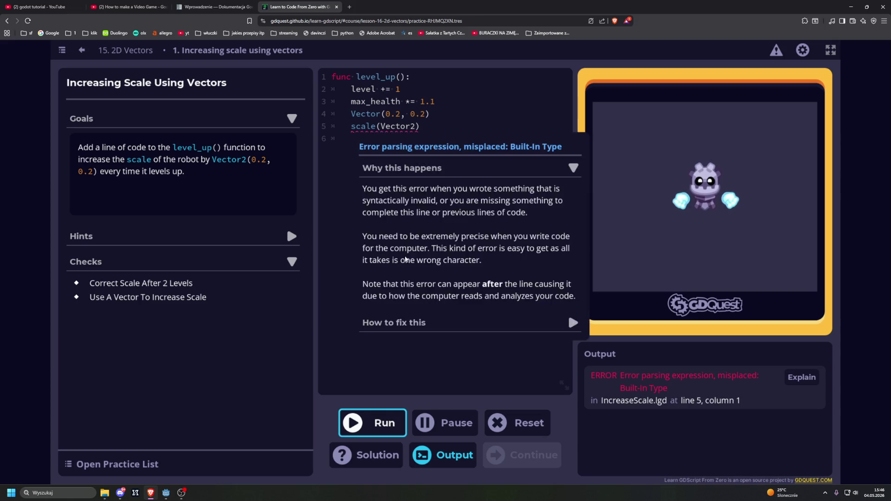
Delete both failing lines and show the suggested solution
mouse_move(373, 128)
key("shift+Home")
key("shift+Up")
key("BackSpace")
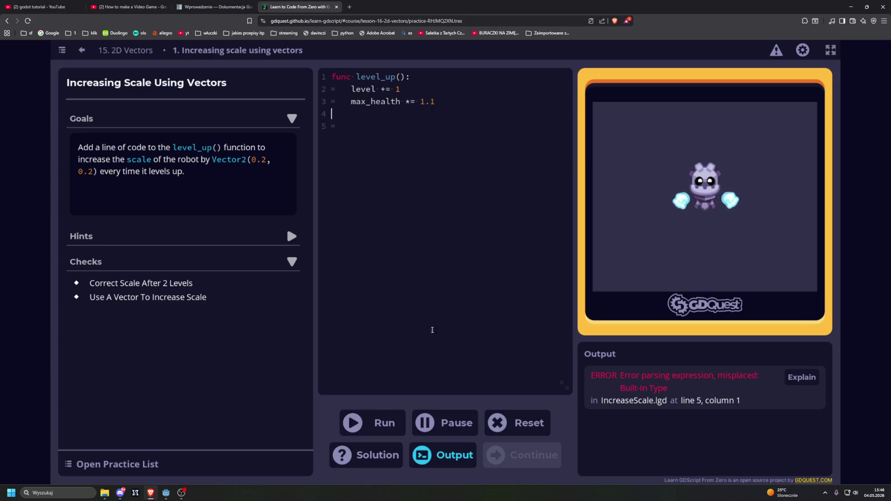
left_click(347, 455)
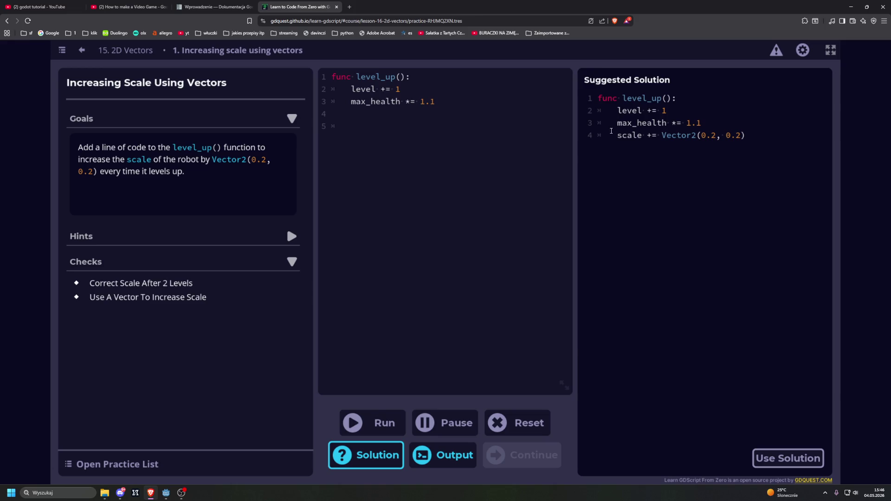
Add scale += Vector(0.2, 0.2) as line 4 of level_up() and run it
left_click(383, 104)
left_click(450, 104)
key("Return")
type("scale += ")
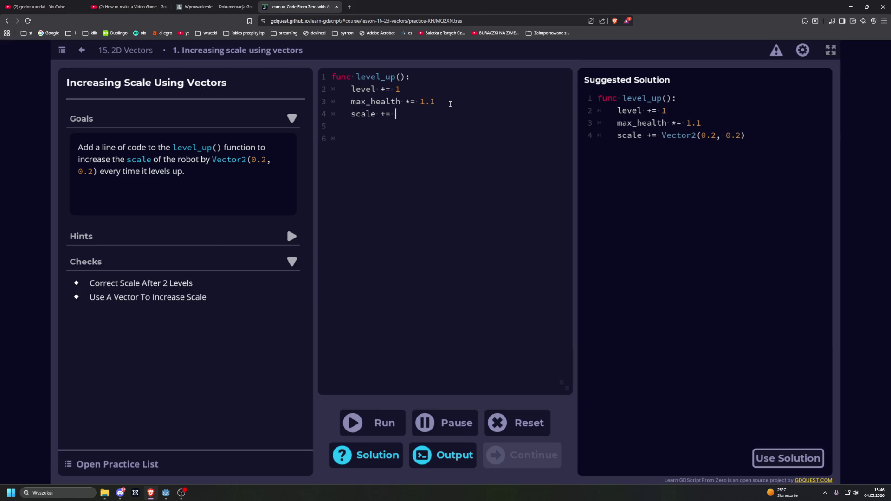
type("V")
key("BackSpace")
type("Vector")
type("(0.2, ")
type("0.2")
left_click(371, 418)
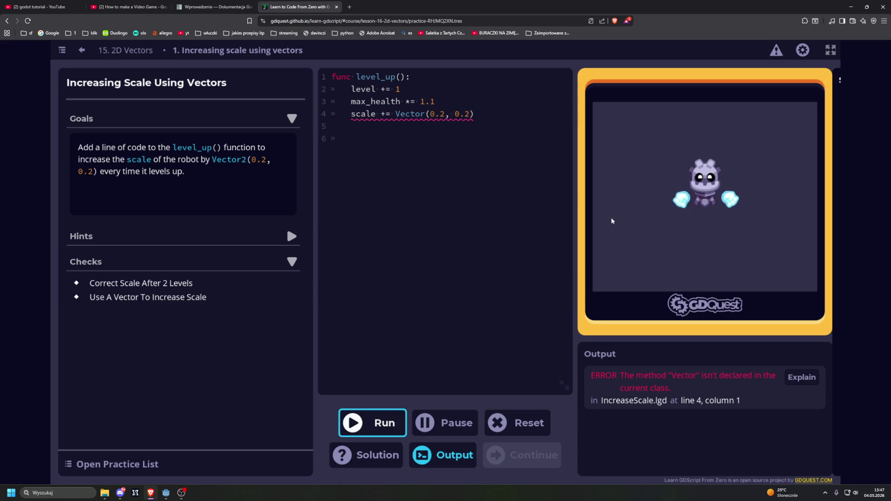
Correct Vector to Vector2 on line 4 and rerun so both checks pass
left_click(426, 114)
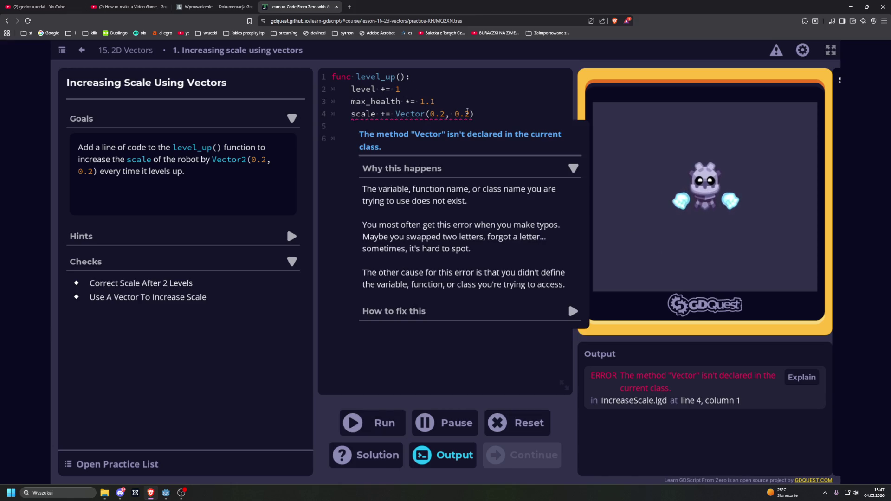
type("2")
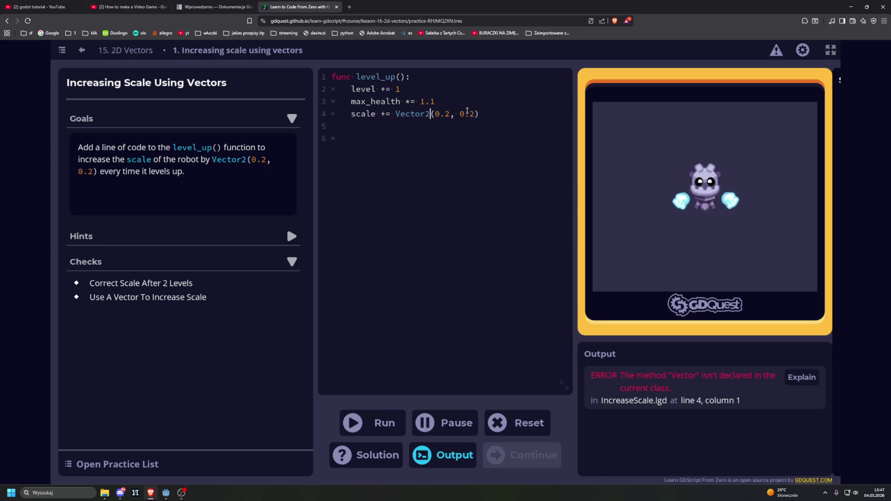
left_click(390, 417)
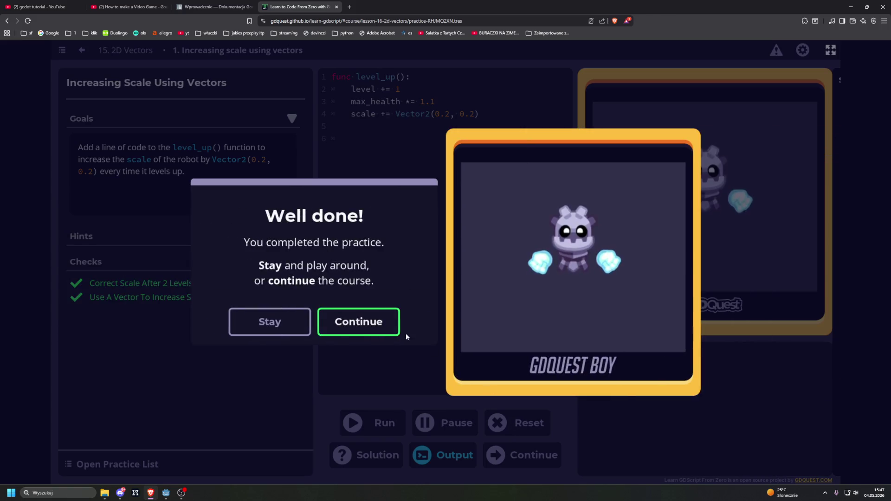
Continue from the Well done dialog to the Resetting Size And Position Using Vectors practice
left_click(463, 309)
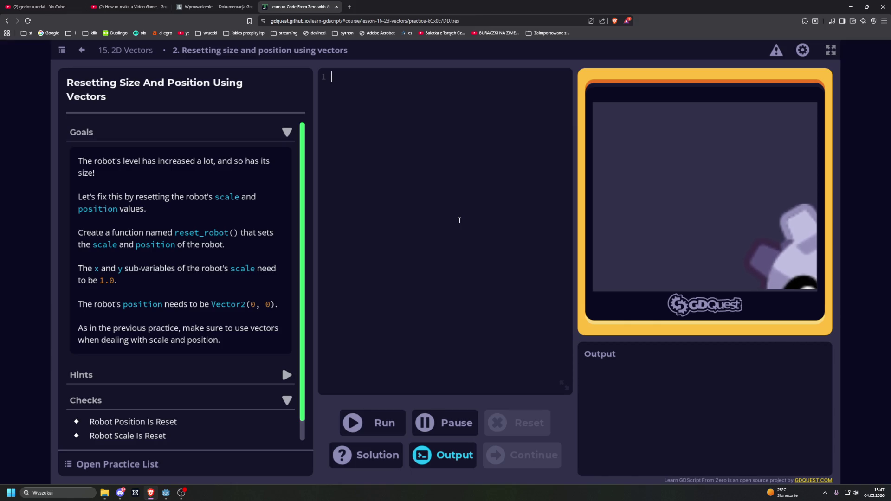
Write `func reset_robot():` on line 1, pasting the name copied from the Goals text
type("func ")
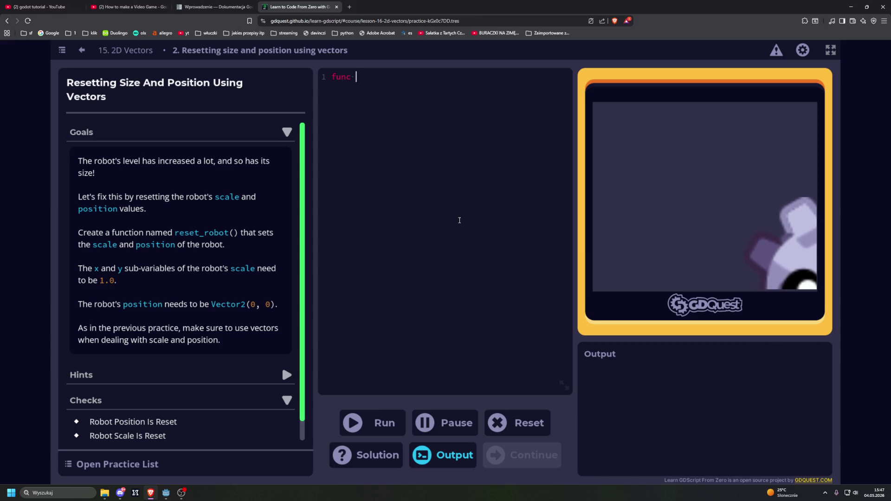
type("re")
key("BackSpace")
key("BackSpace")
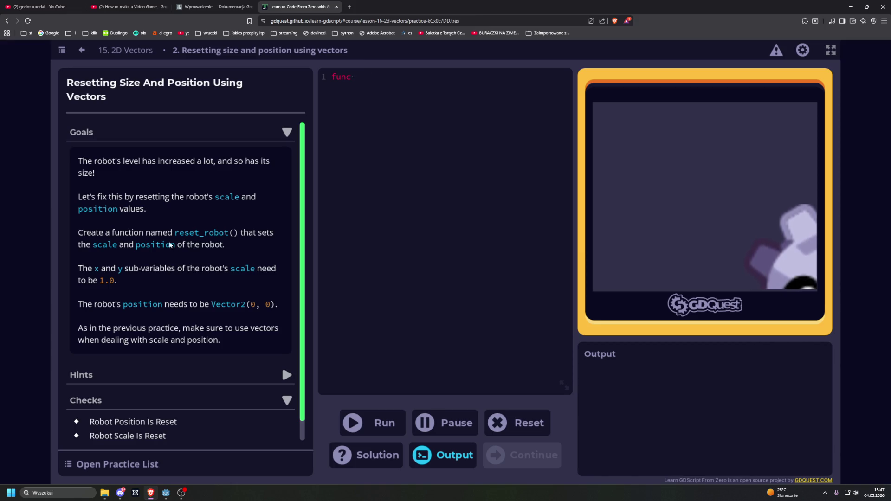
double_click(194, 235)
left_click(236, 236)
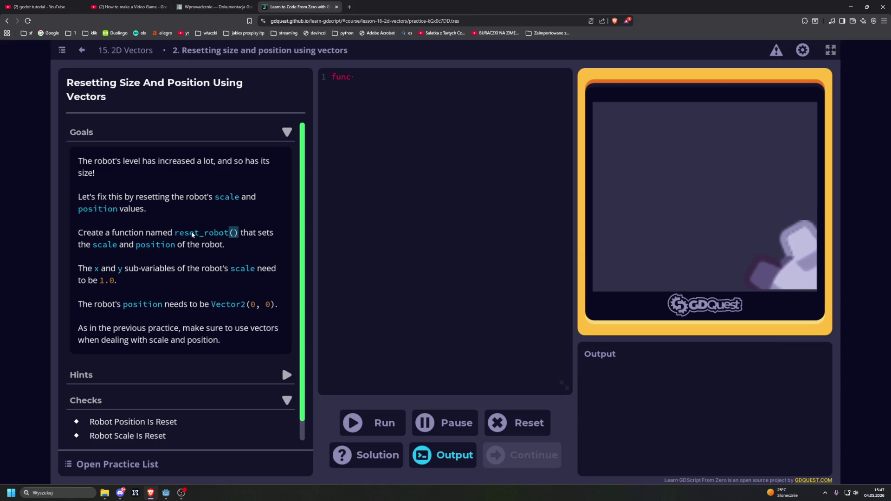
left_click_drag(174, 235, 236, 240)
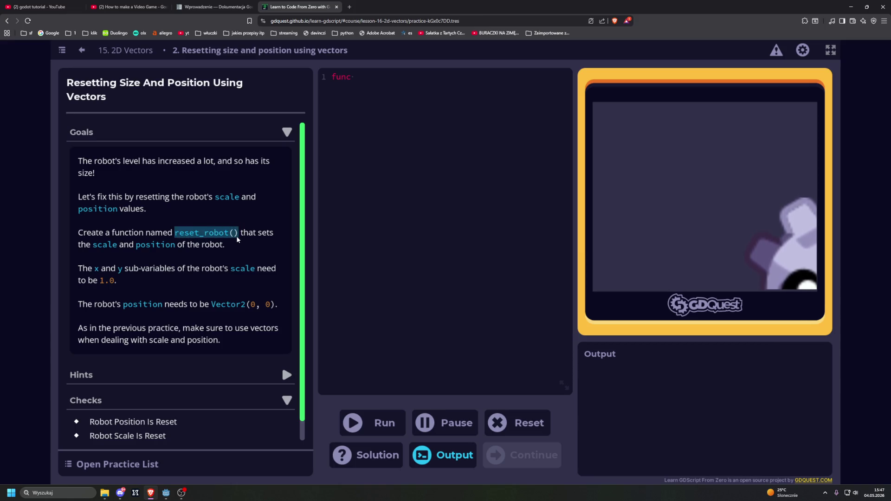
key("ctrl+c")
left_click(427, 140)
key("ctrl+v")
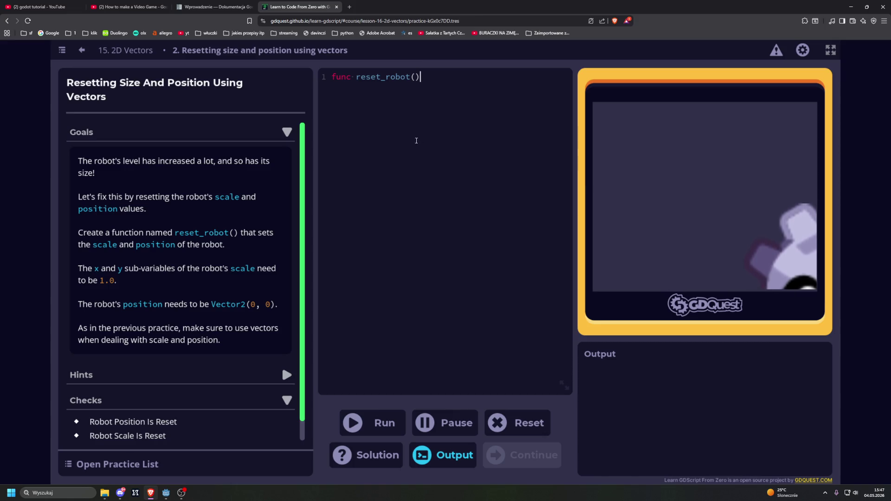
type(":")
key("Return")
Write scale = (1.0, 1.0) as the first line of the function body
type("scale")
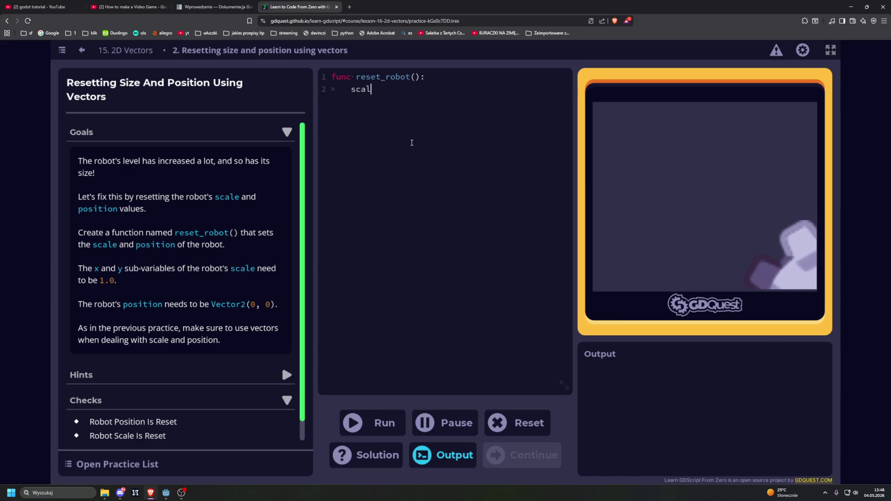
key("BackSpace")
type("(")
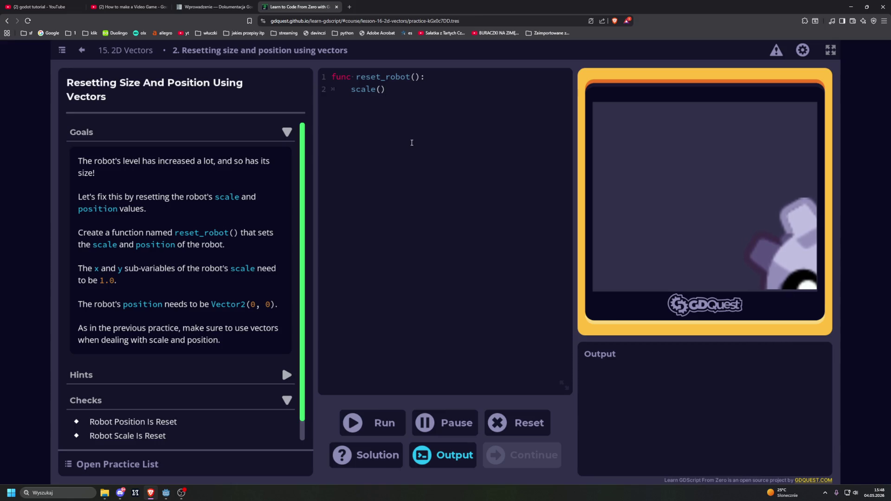
key("BackSpace")
key("BackSpace")
type("= (")
type("1")
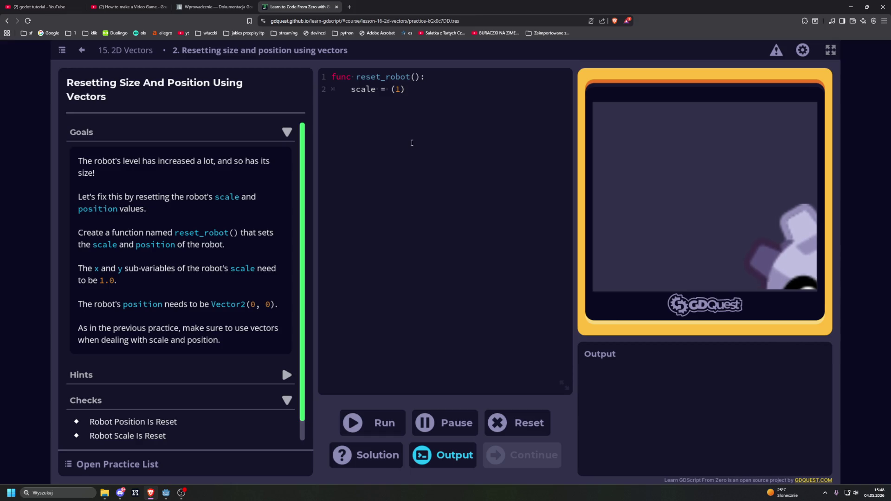
type(",")
key("BackSpace")
key("BackSpace")
type(".0, 1.")
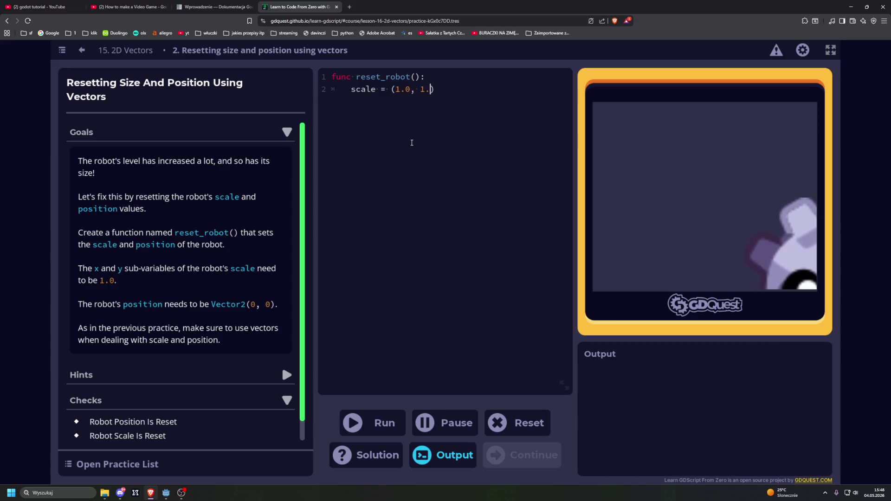
type("0")
Add position = (Vector2(0, 0)) on the next line and run the code
key("Return")
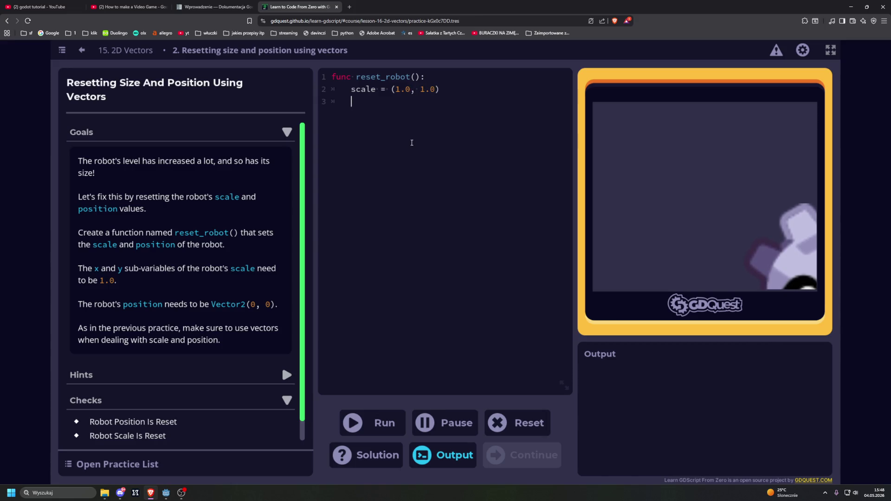
type("position = ")
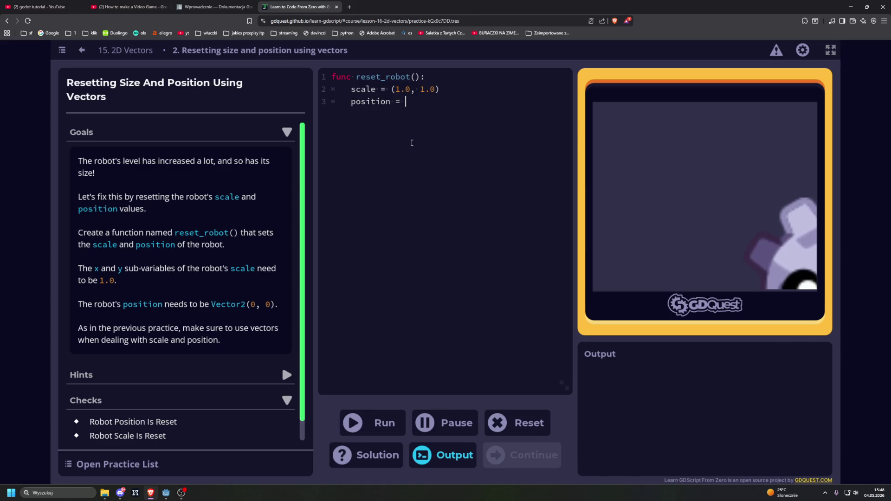
type("(")
key("BackSpace")
type("(Ve")
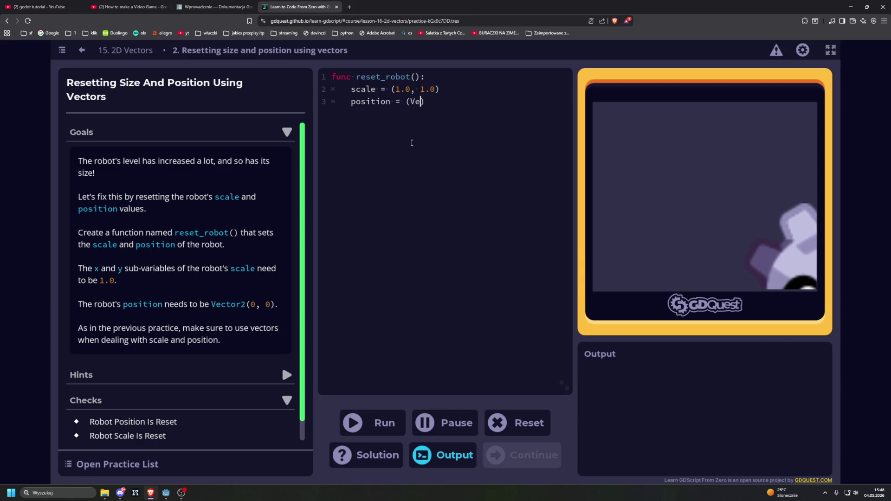
type("c")
type("tor2")
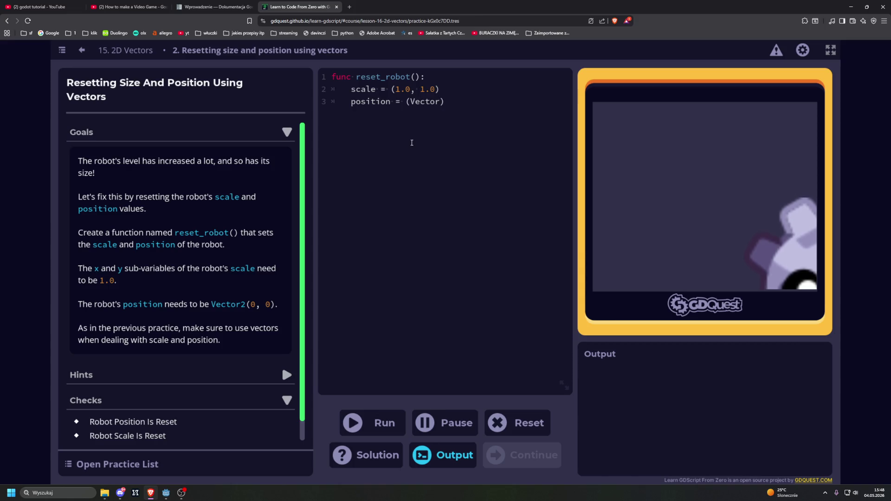
type("(0, 0")
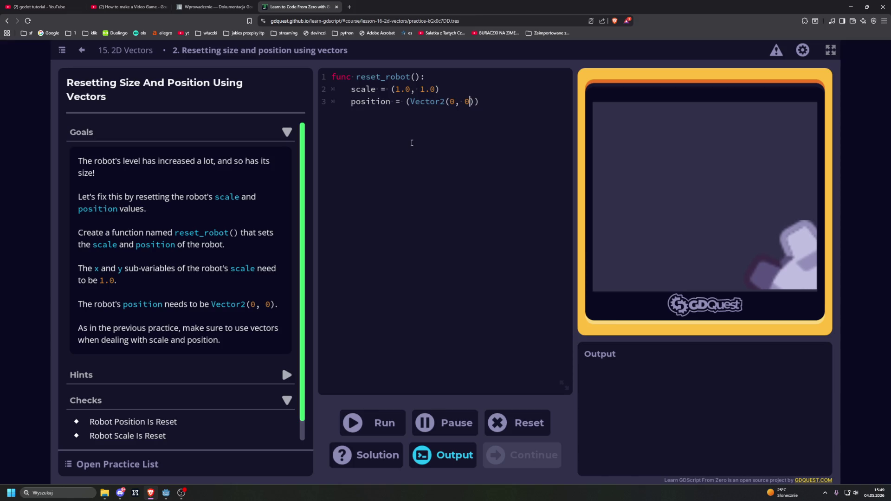
type(")")
left_click(368, 422)
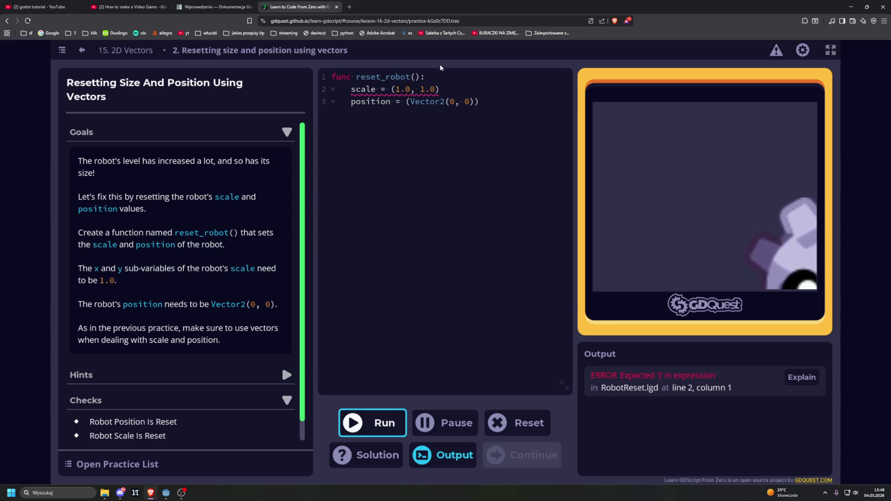
Wrap the scale values in brackets as ((1.0), (1.0)) and run the code
mouse_move(411, 90)
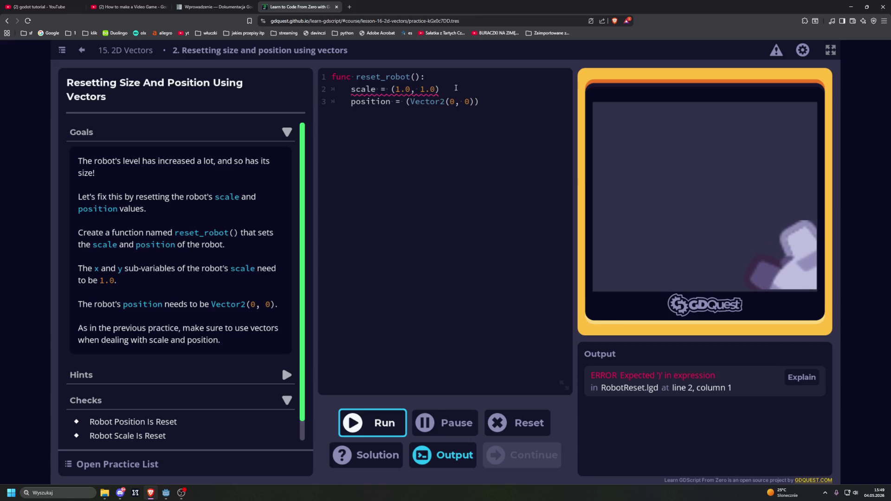
left_click(461, 87)
left_click(398, 89)
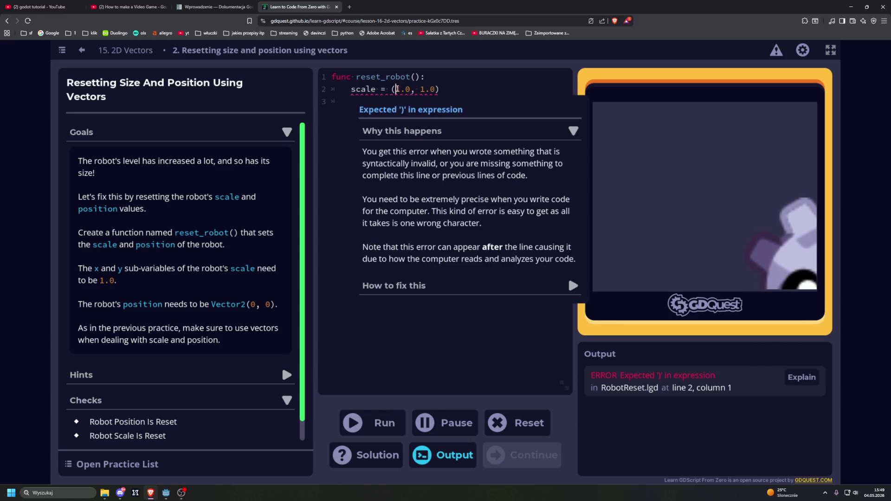
type("()")
left_click(392, 90)
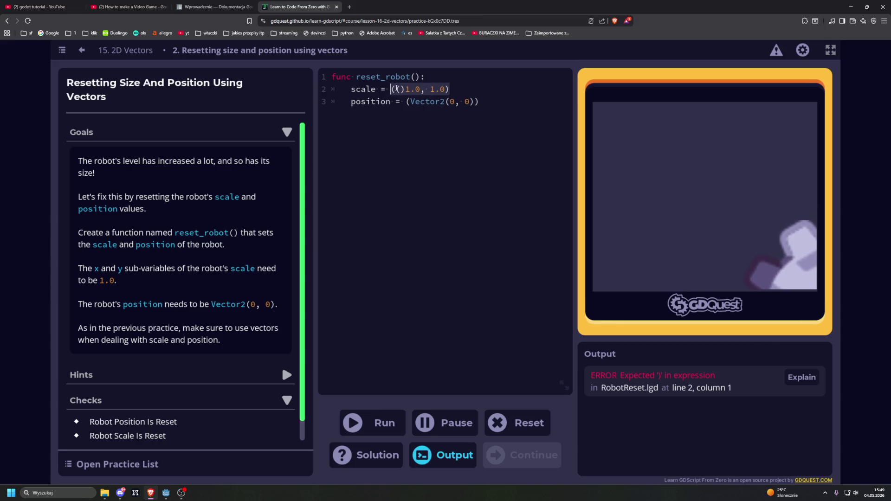
type("(")
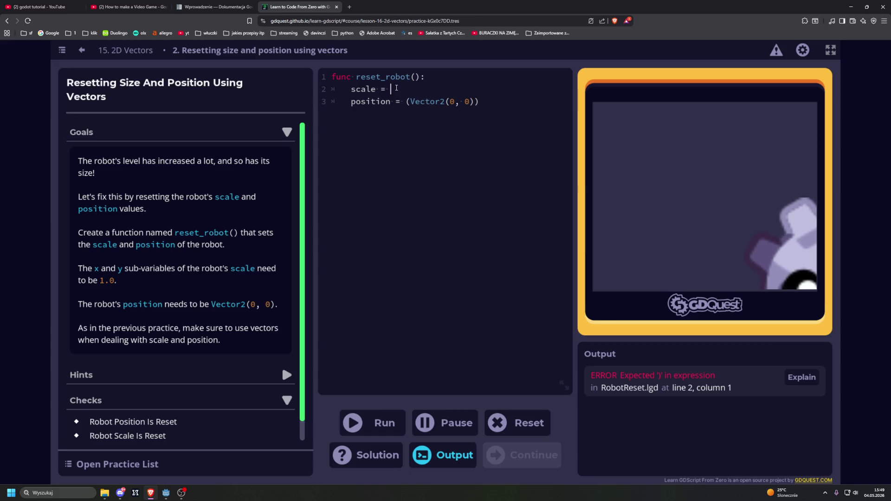
type("0)")
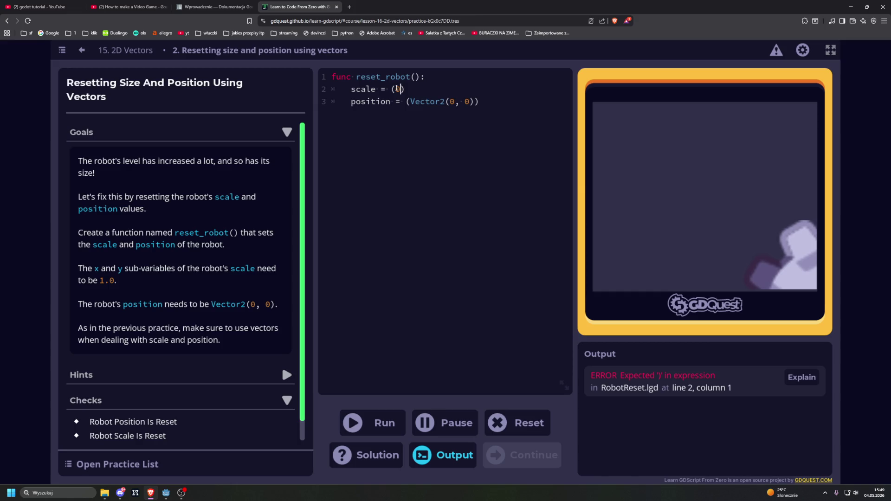
type("1.0")
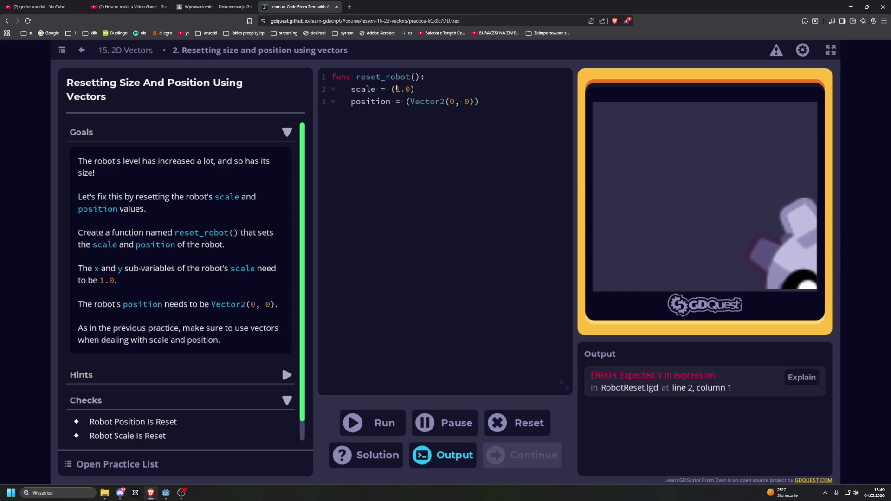
key("BackSpace")
key("BackSpace")
type(",")
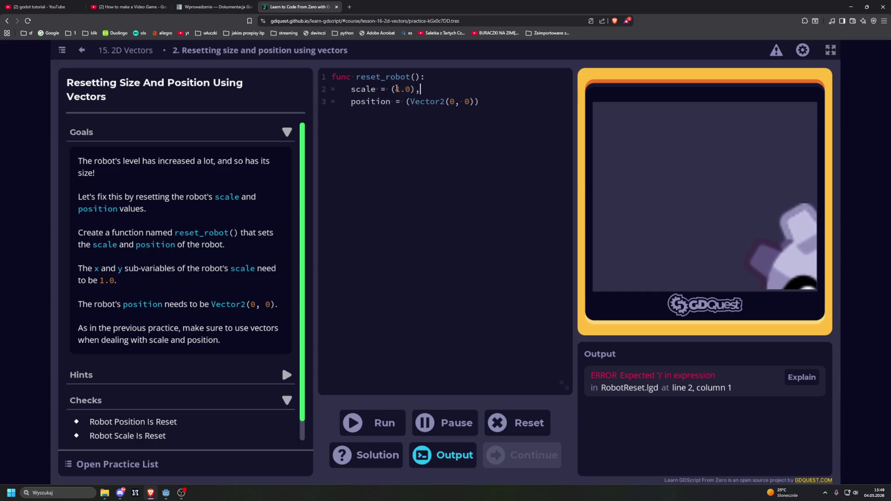
type(" (1.0")
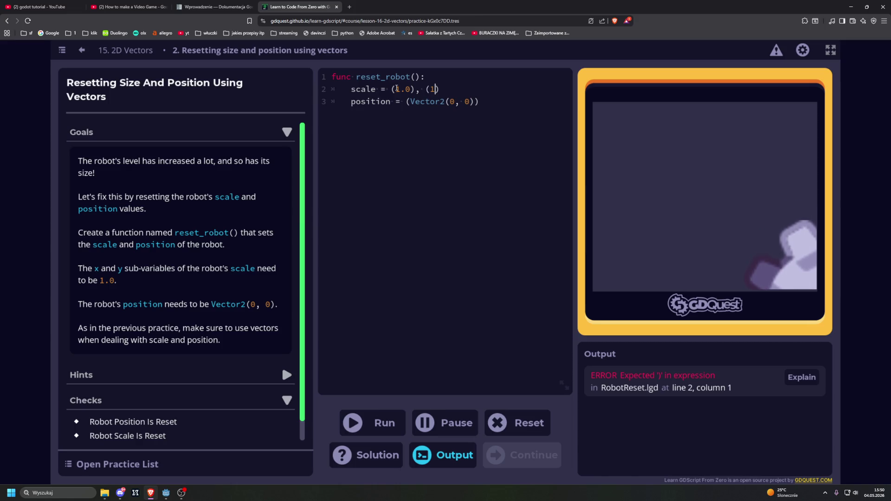
key("ctrl+Return")
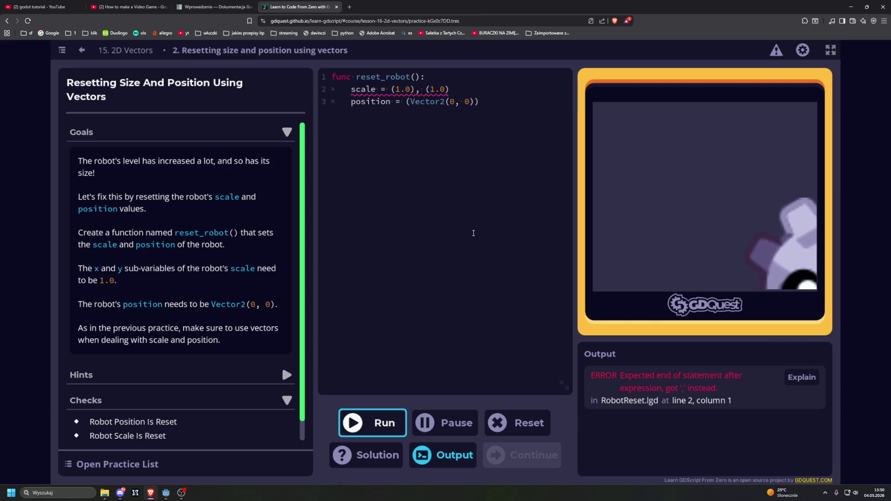
Retype the bracketed scale value ((1.0), (1.0)) and rerun to test the scale line
left_click(465, 90)
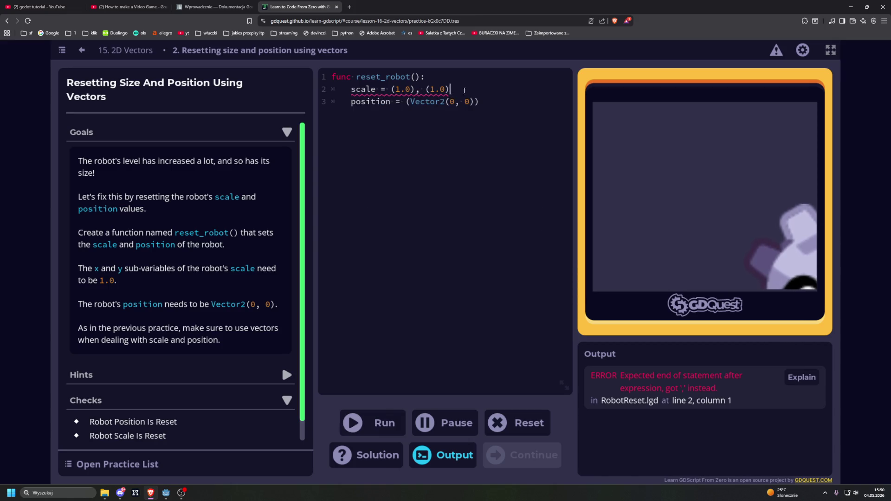
key("BackSpace")
key("BackSpace")
key("BackSpace")
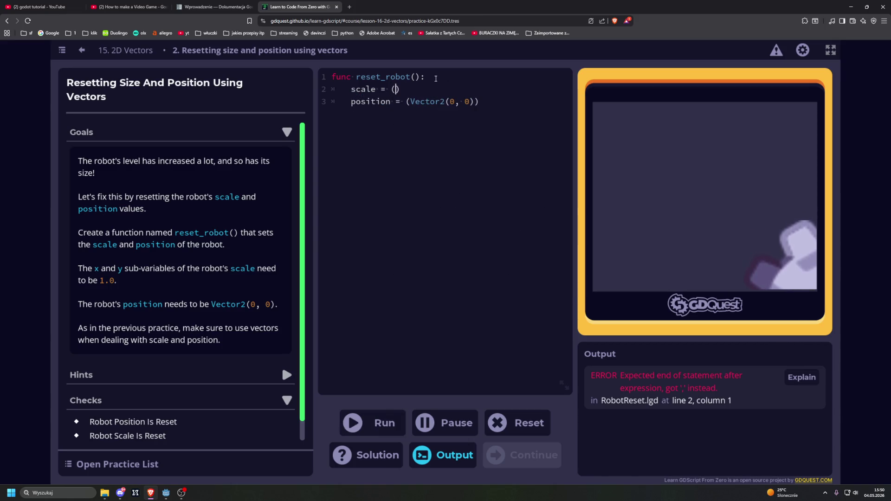
type("(")
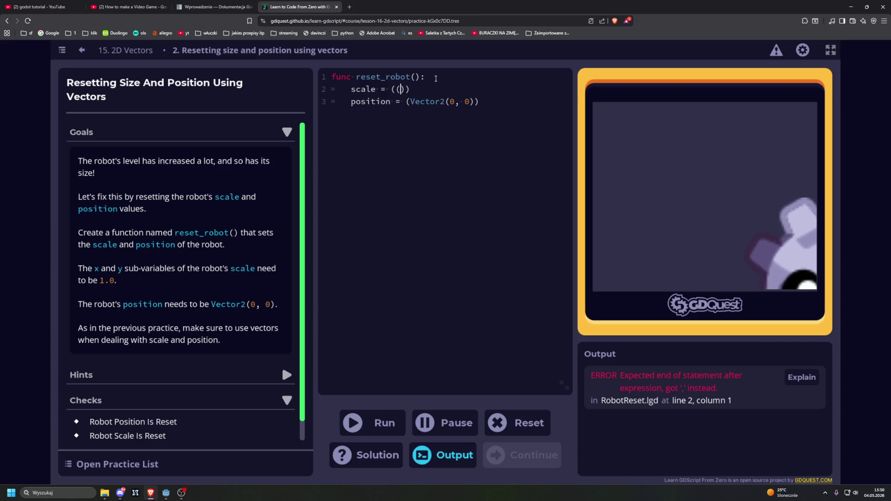
type("1.0,")
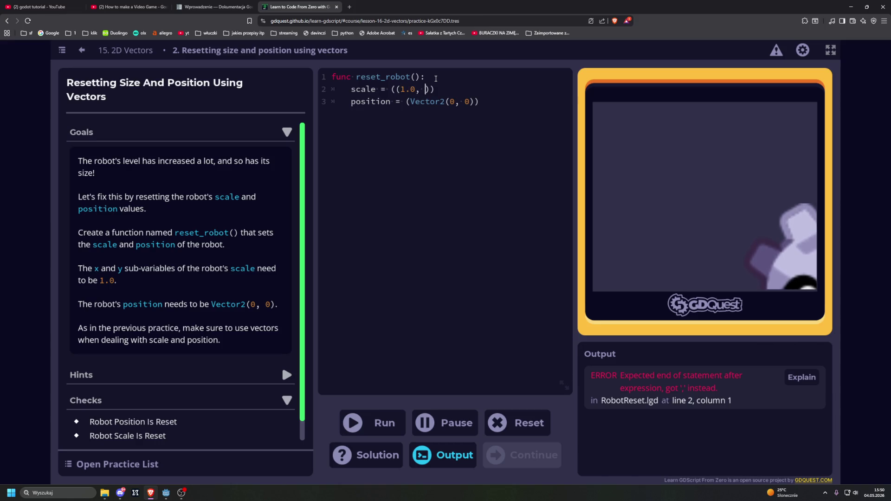
key("BackSpace")
key("BackSpace")
key("Right")
type(", ")
type("(1.0")
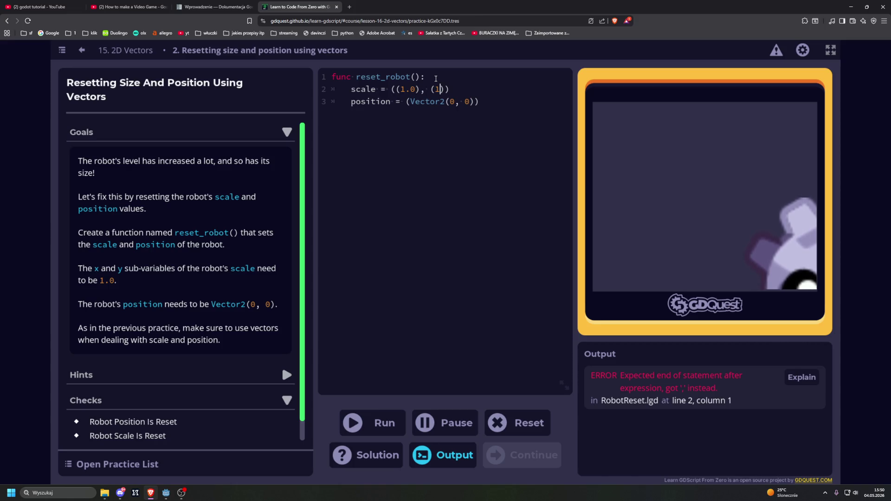
key("ctrl+Return")
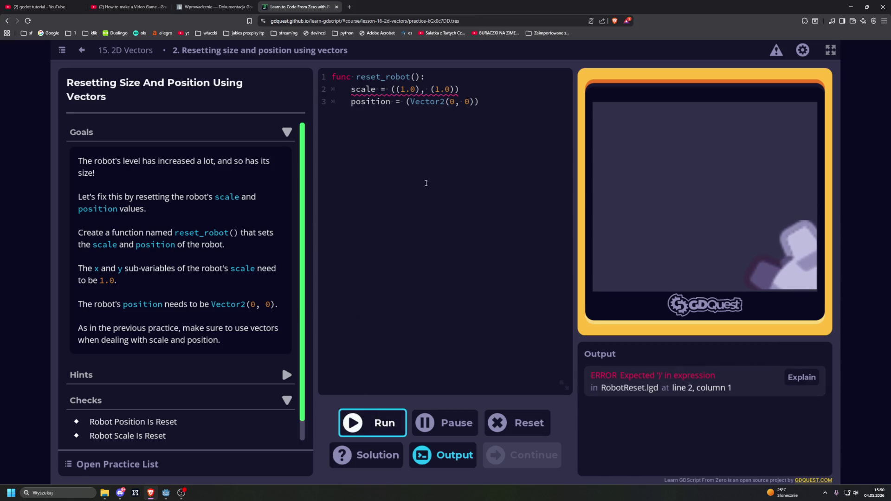
left_click(392, 89)
Replace the scale line with scale.x = 1.0 and scale.y = 1.0, then run the checks
key("shift+End")
key("BackSpace")
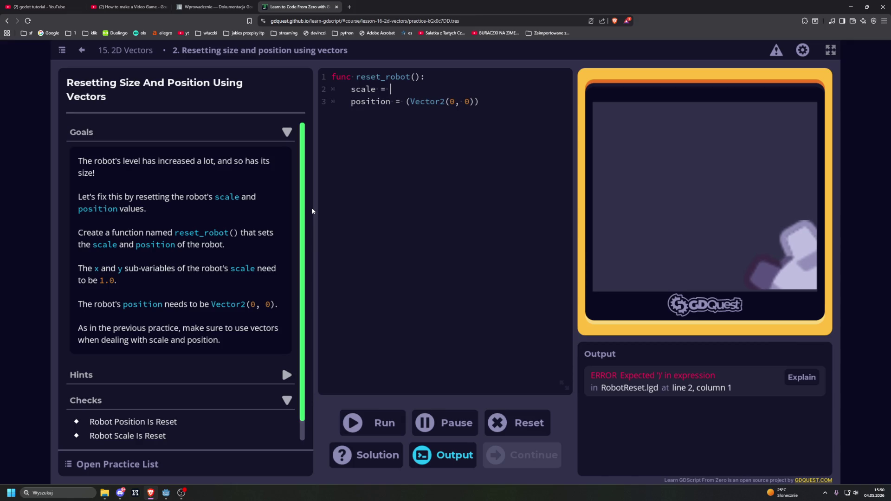
key("BackSpace")
key("BackSpace")
key("BackSpace")
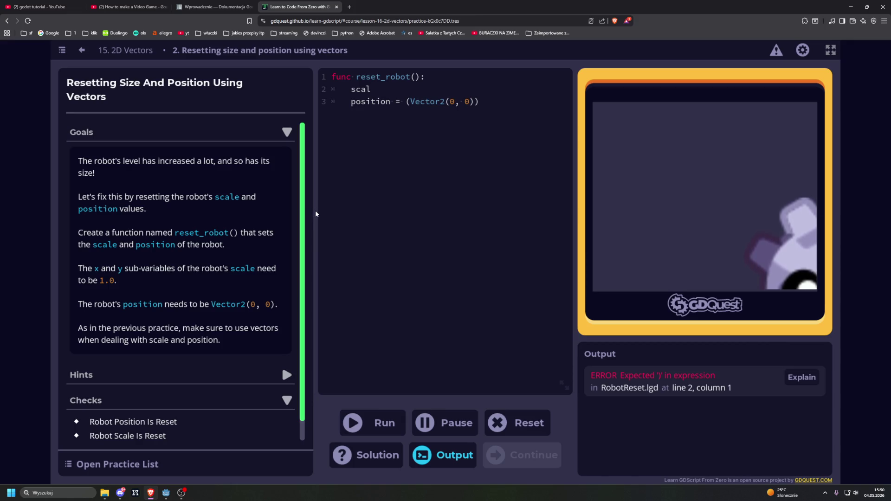
type("e.x ")
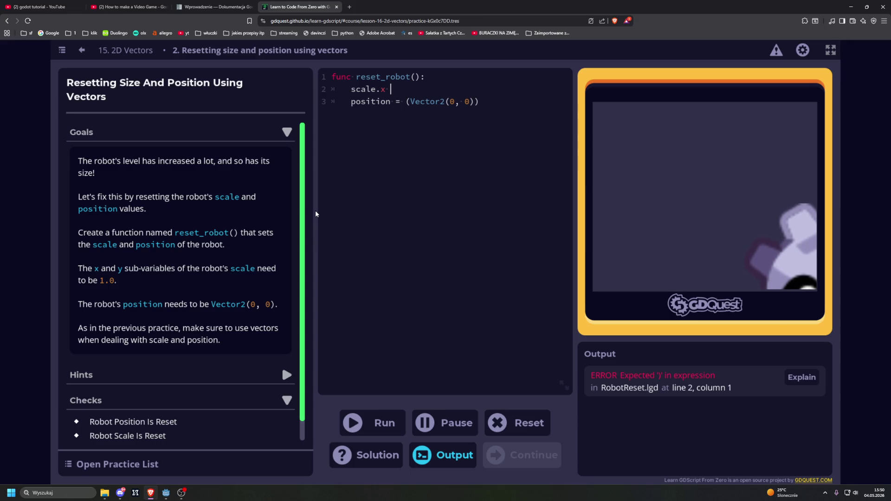
type("= ")
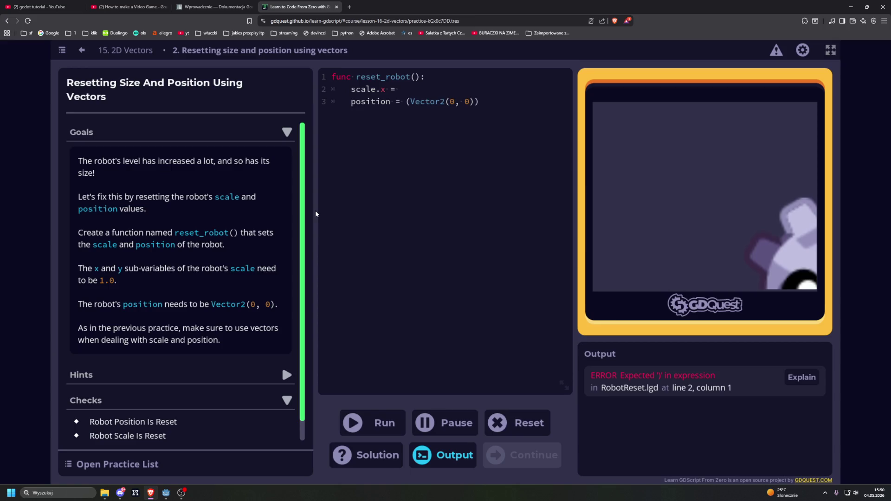
type("1.0")
key("Return")
type("scale")
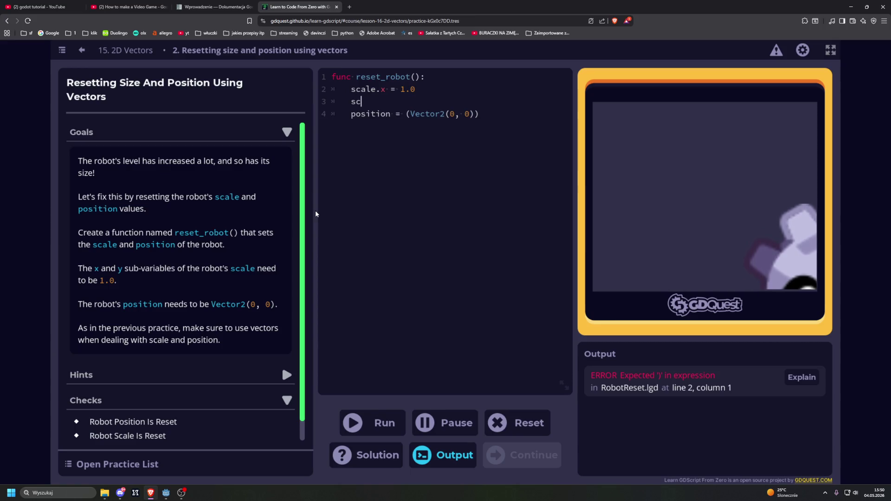
key("BackSpace")
type(".y = 1.")
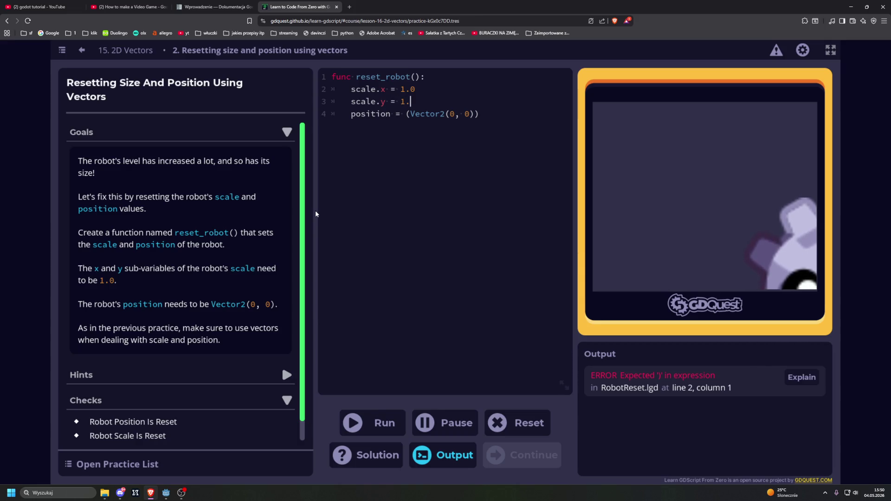
type("0")
key("ctrl+Return")
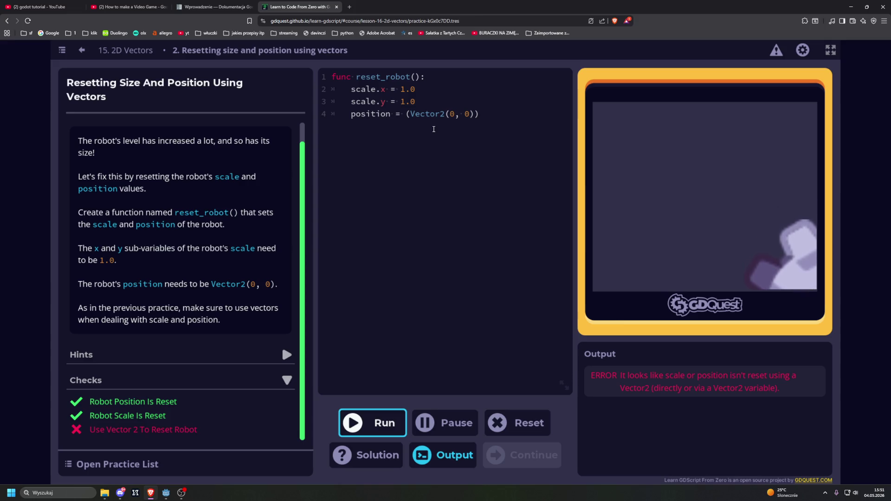
left_click(410, 115)
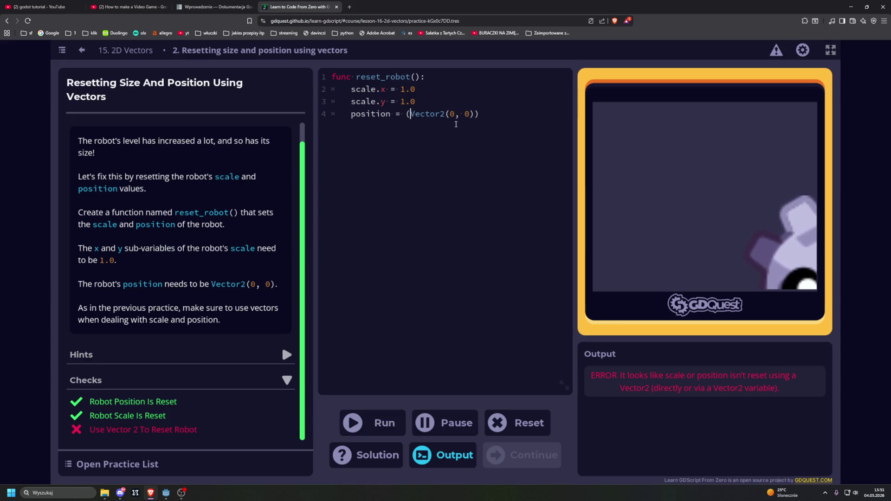
Remove the extra parentheses around Vector2(0, 0) on the position line and rerun
key("BackSpace")
left_click(462, 212)
key("BackSpace")
left_click(383, 423)
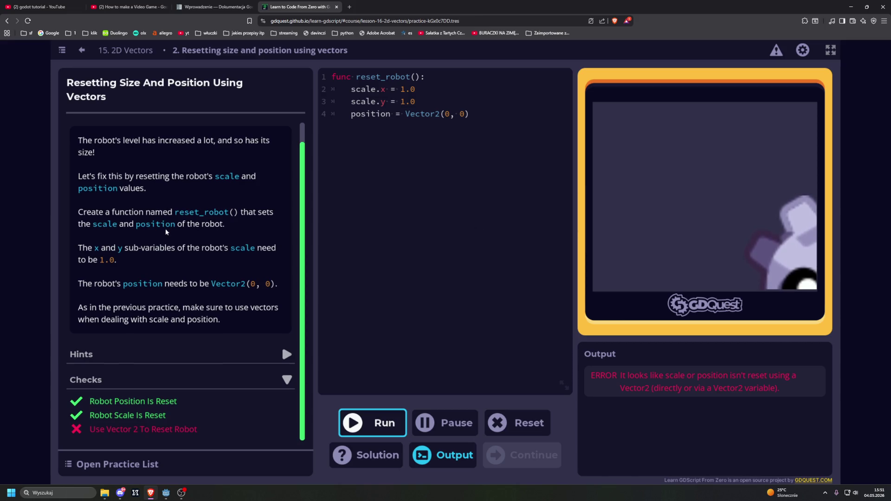
Reveal Hint 1 and Hint 2, then show the Suggested Solution
left_click(171, 354)
left_click(127, 377)
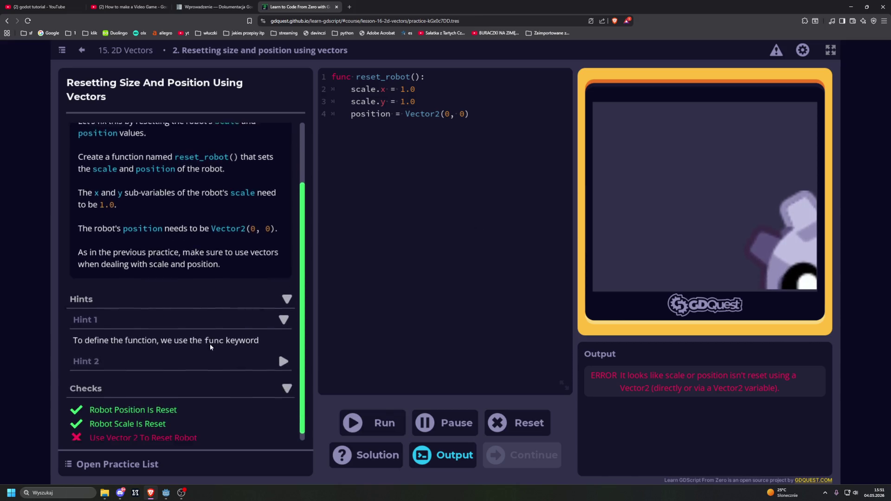
left_click(181, 355)
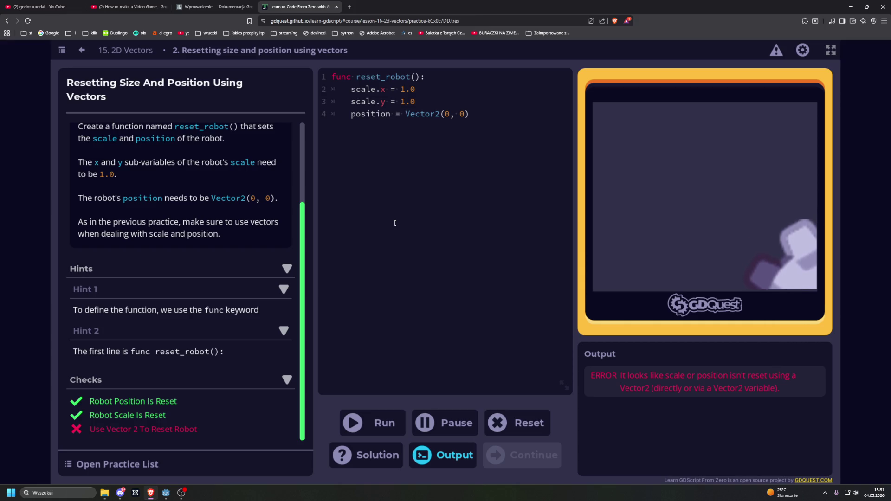
scroll(230, 206, "up", 1)
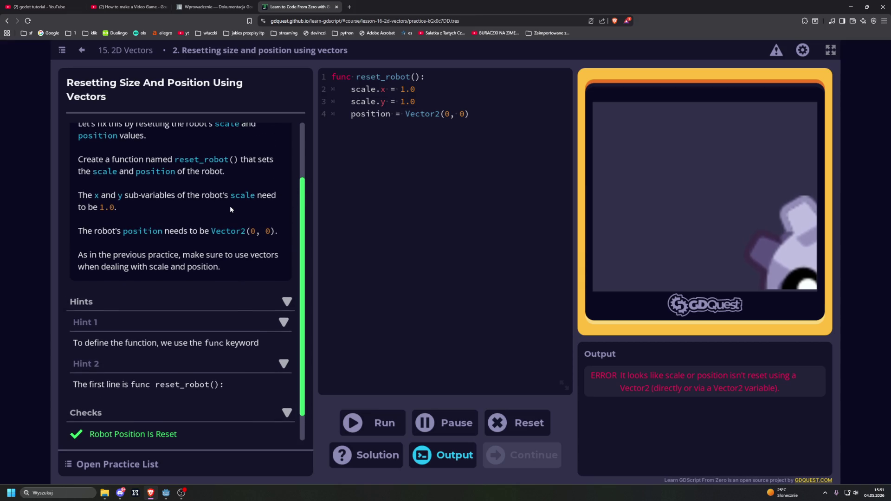
scroll(229, 205, "up", 1)
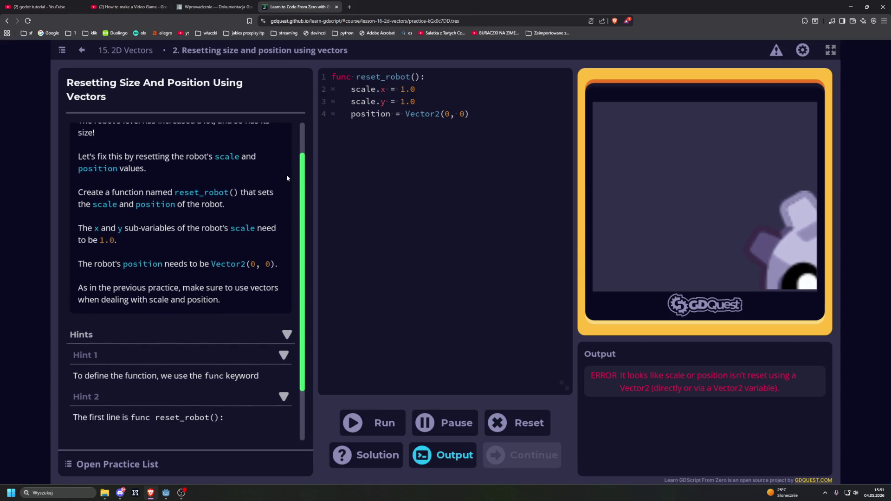
scroll(286, 178, "down", 1)
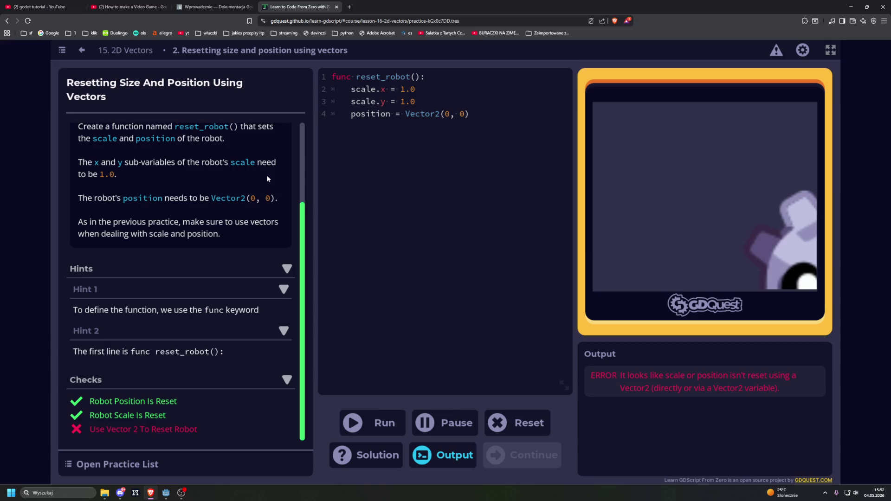
left_click(367, 455)
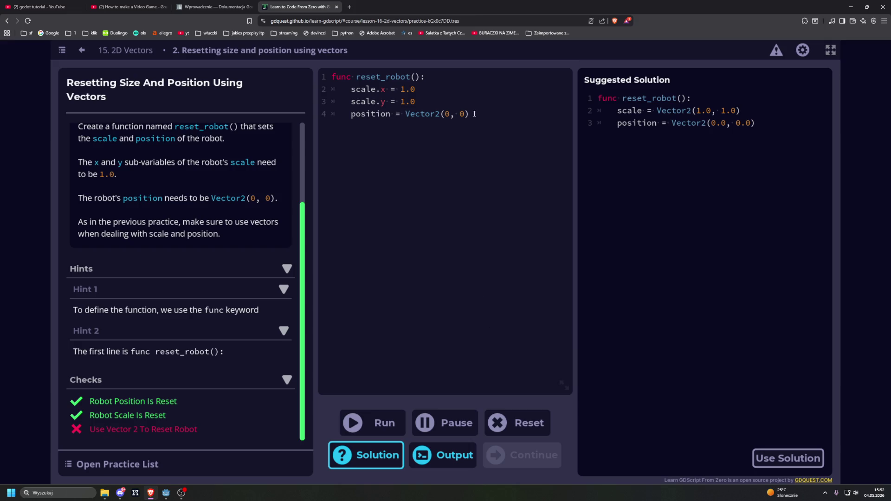
Replace the body with scale = Vector2(1.0, 1.0) and position Vector2(0.0, 0.0), then run it
left_click_drag(471, 114, 351, 88)
type("scale = ")
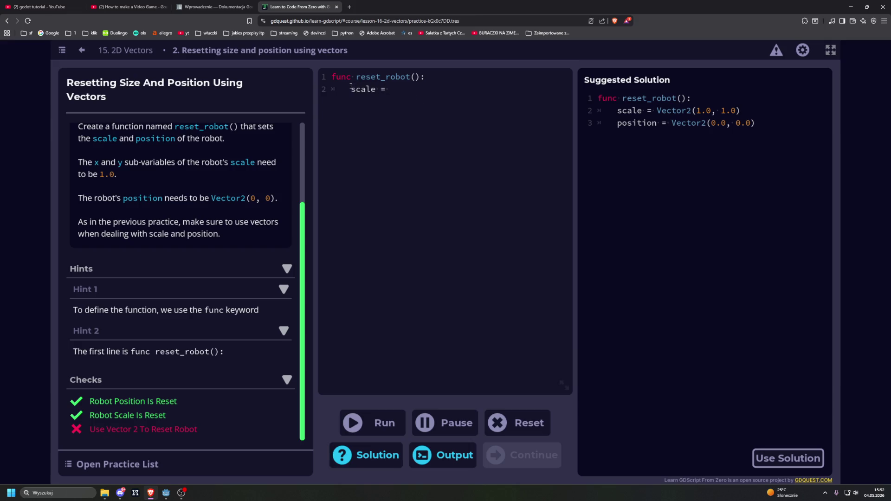
type("Vector ")
type("(1. 0")
key("BackSpace")
key("BackSpace")
type("0, 1.0) \t")
type("position ")
type("Ve")
type("ctor2")
type("(")
type("0, 0.0")
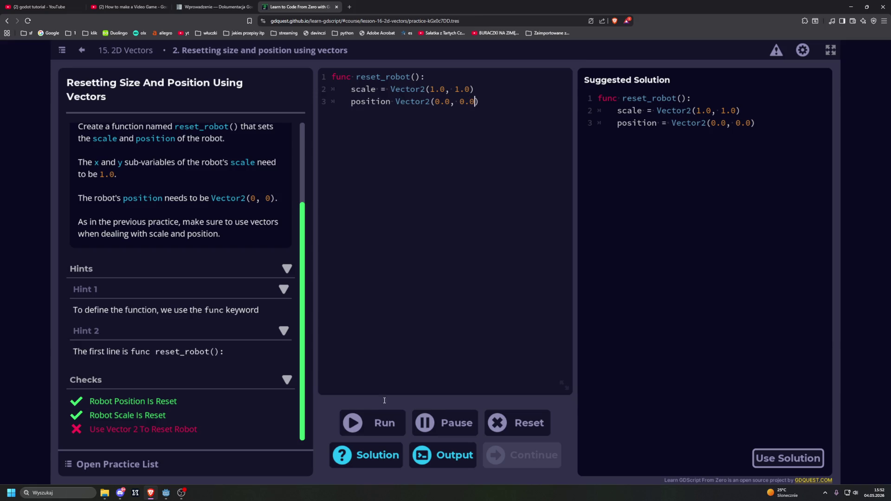
left_click(383, 422)
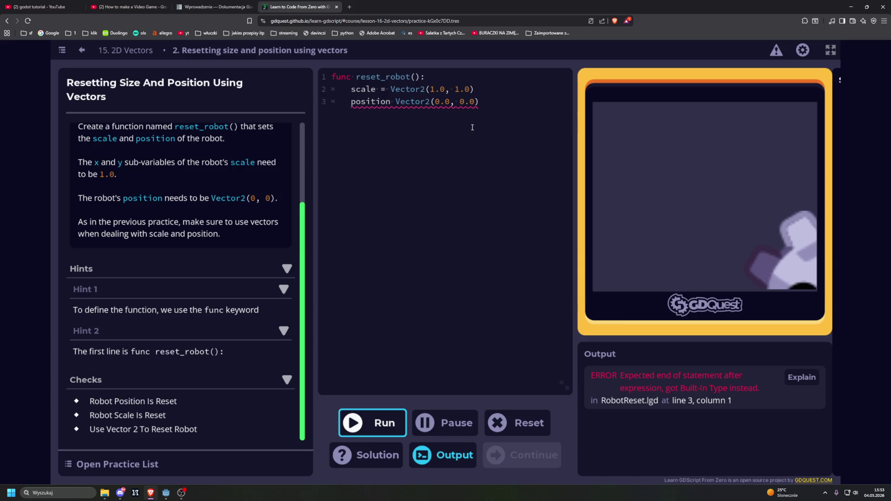
left_click(395, 101)
Add the missing = on the position line, pass all checks, and continue to Lesson 16
type("=")
left_click(360, 426)
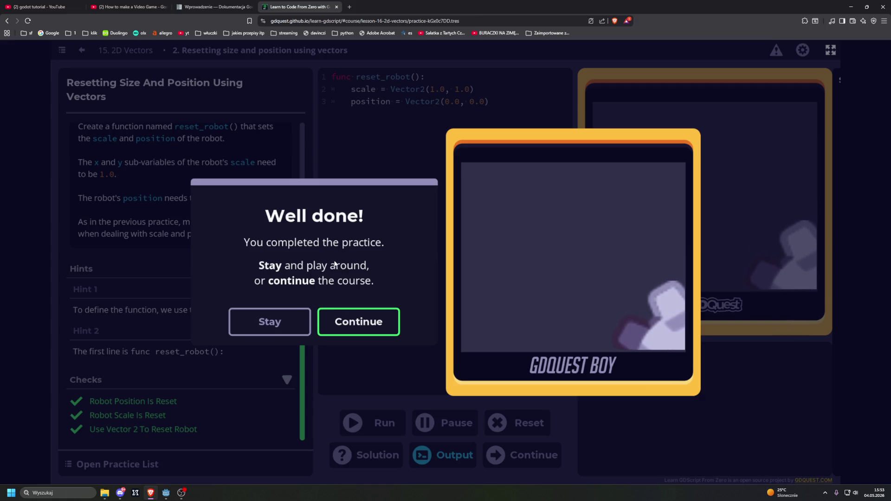
left_click(359, 322)
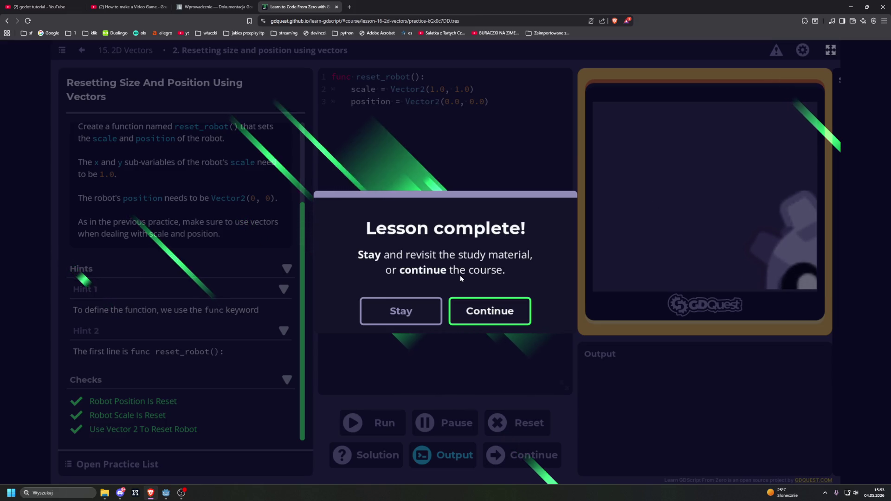
left_click(470, 311)
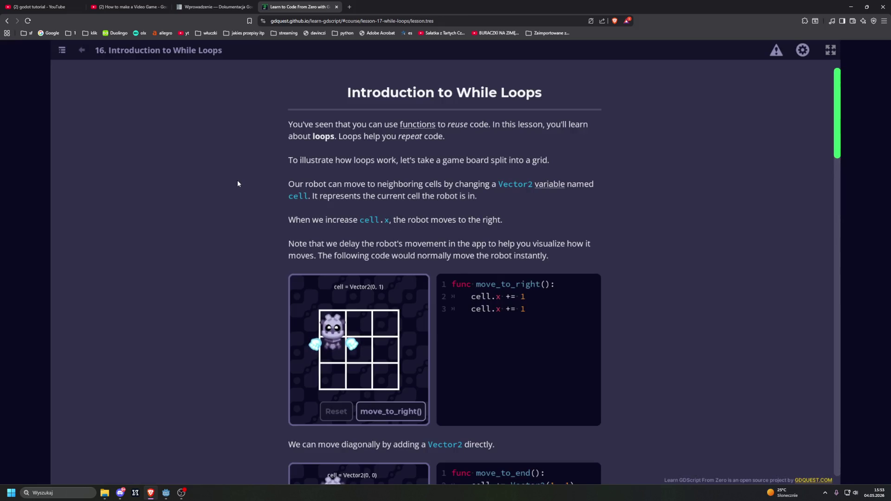
Run the move_to_right() example and scroll through the move_to_end section and back
scroll(238, 180, "down", 1)
left_click(379, 347)
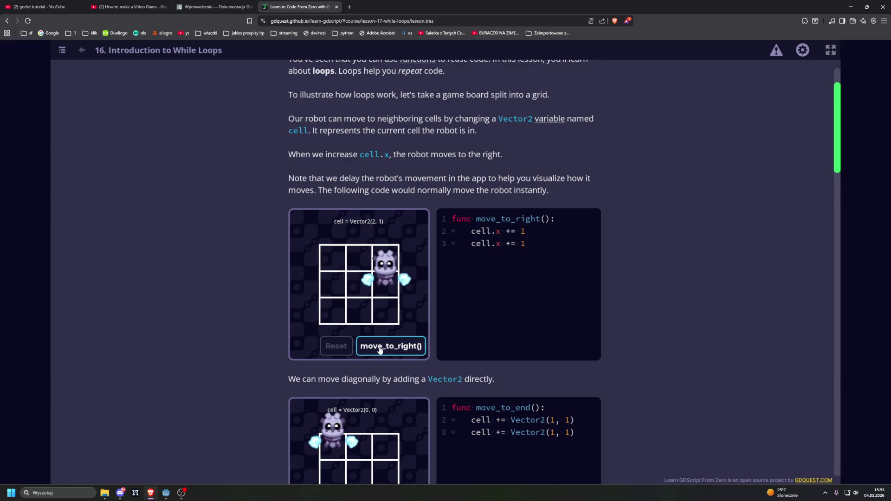
scroll(195, 273, "down", 1)
scroll(194, 271, "down", 2)
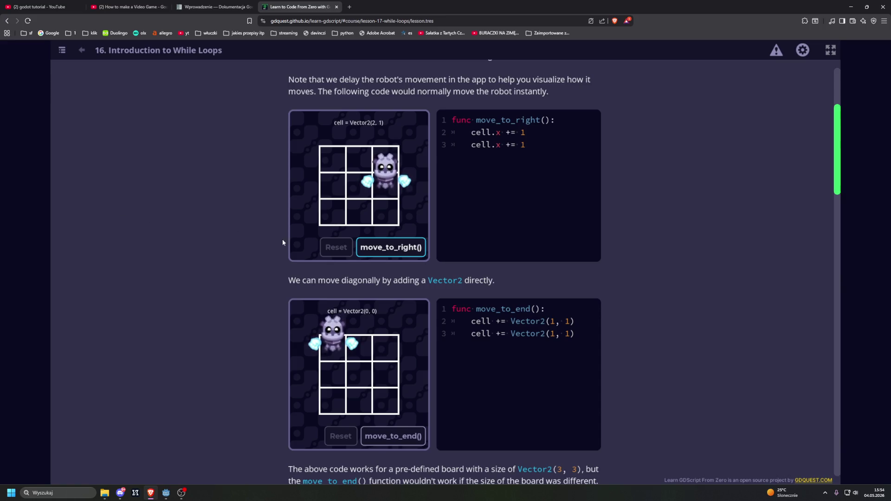
scroll(238, 207, "up", 1)
scroll(238, 207, "up", 3)
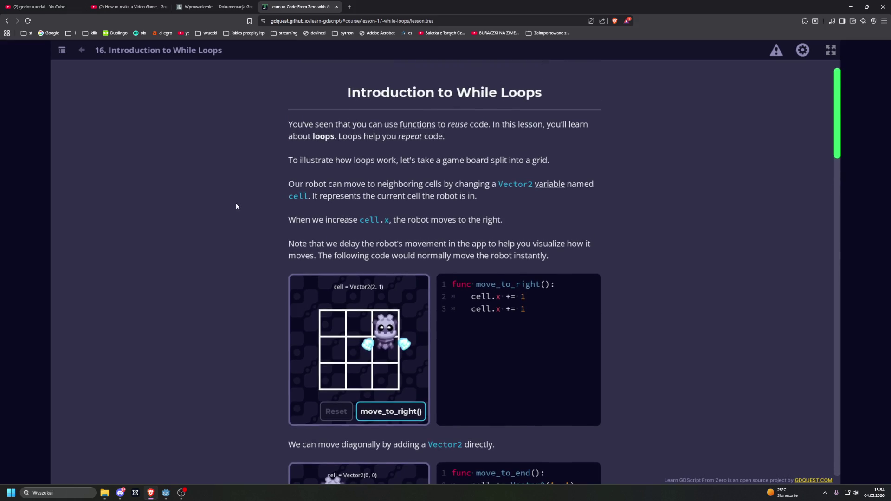
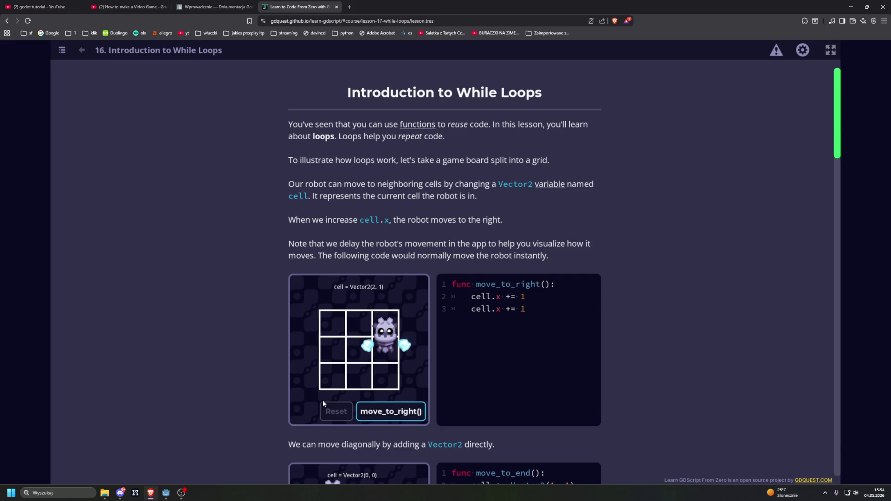
Replay the move_to_right() demo, run the diagonal move_to_end() demo several times, then reset it to Vector2(0, 0)
left_click(371, 416)
scroll(204, 367, "down", 3)
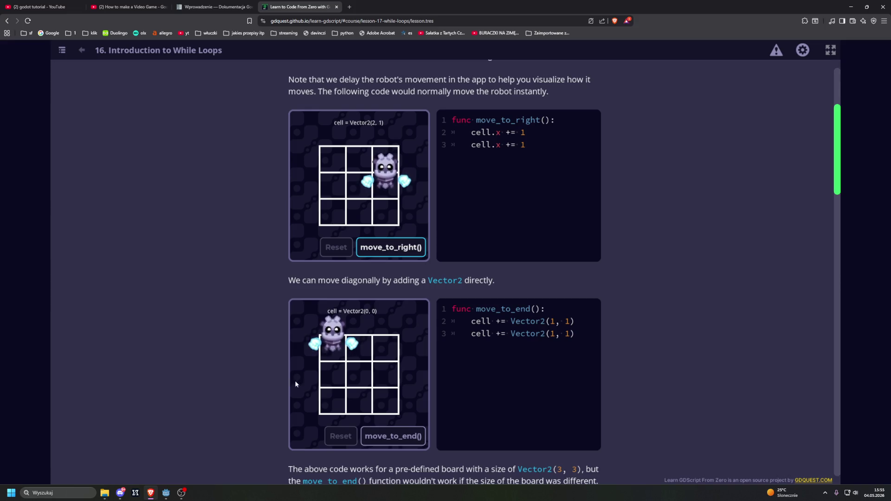
left_click(394, 436)
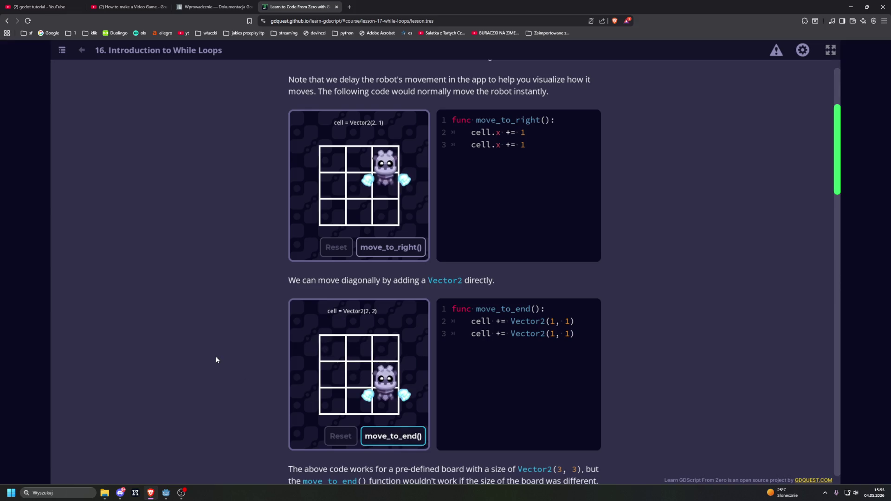
left_click(380, 444)
left_click(380, 443)
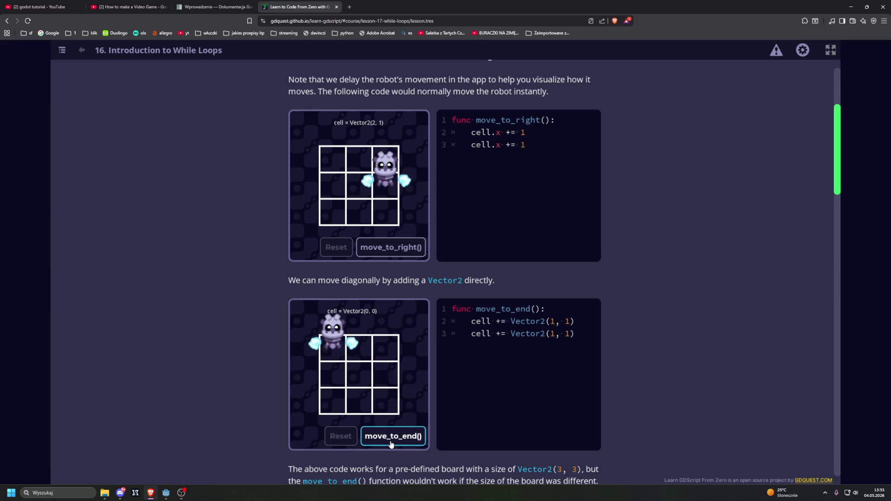
left_click(390, 444)
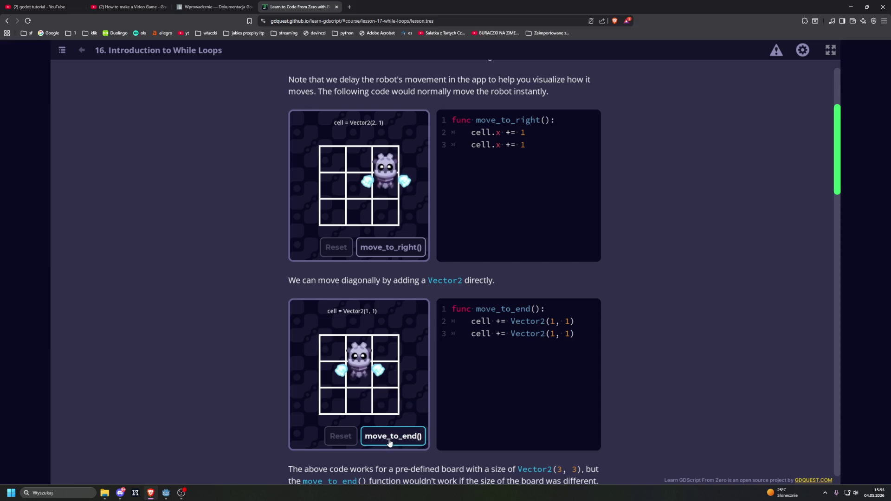
left_click(341, 435)
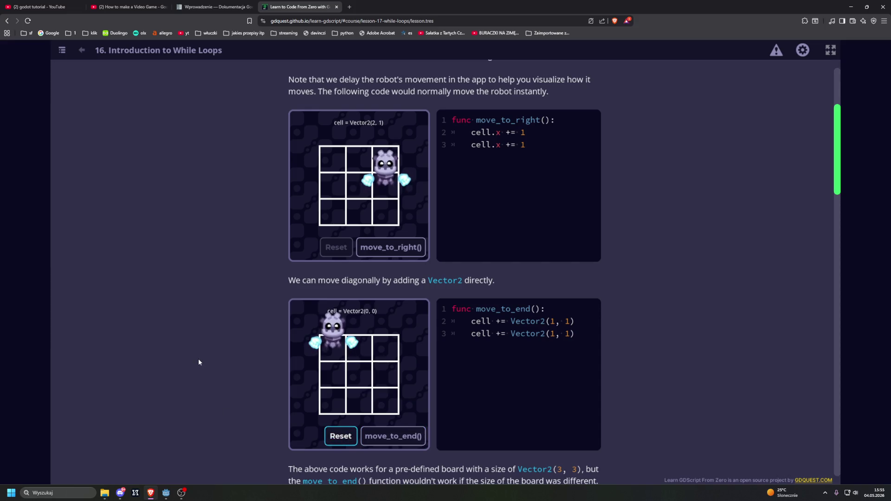
scroll(198, 362, "down", 3)
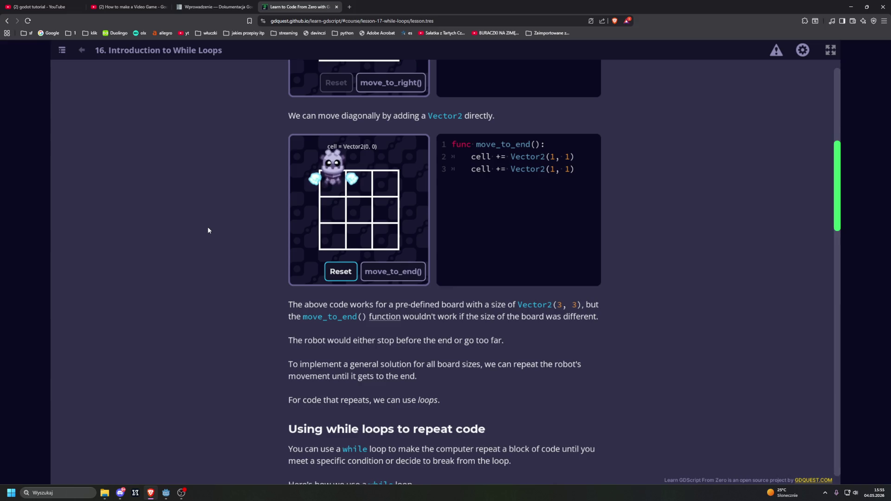
Run the while-loop print example, outputting 0 through 3 with the debugger showing number: 4
scroll(208, 227, "down", 2)
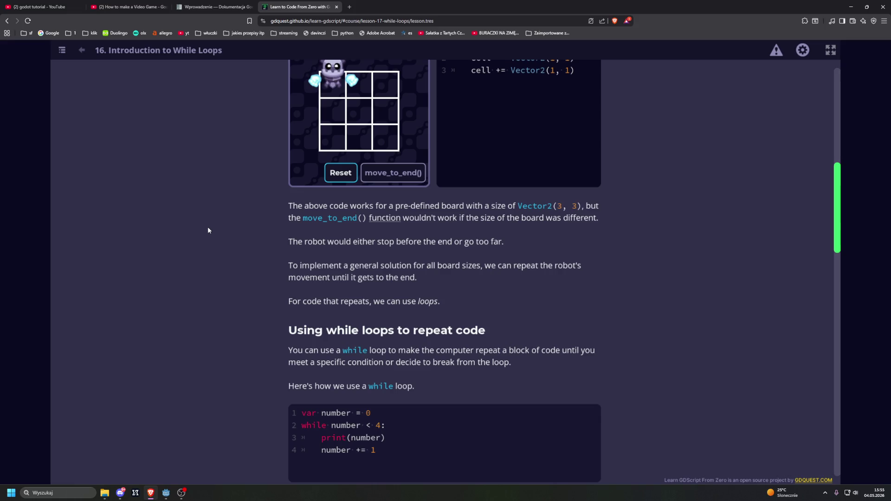
scroll(208, 230, "down", 3)
scroll(208, 231, "down", 1)
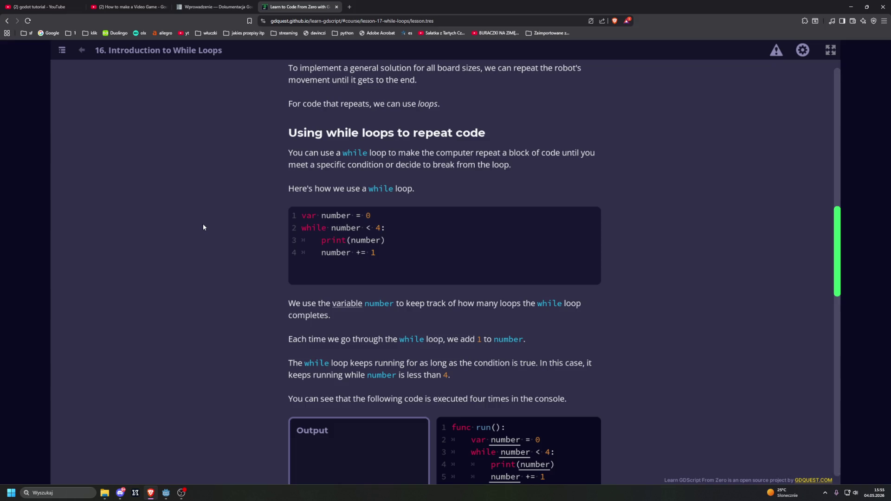
scroll(212, 226, "down", 3)
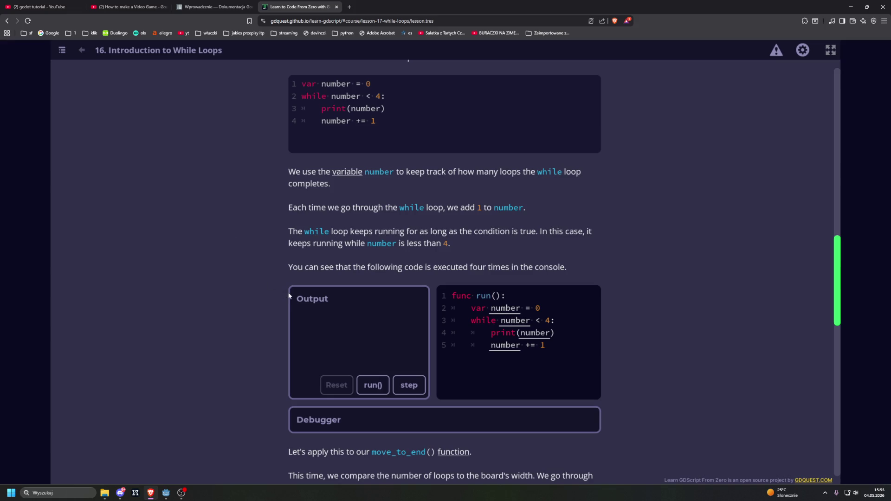
left_click(372, 385)
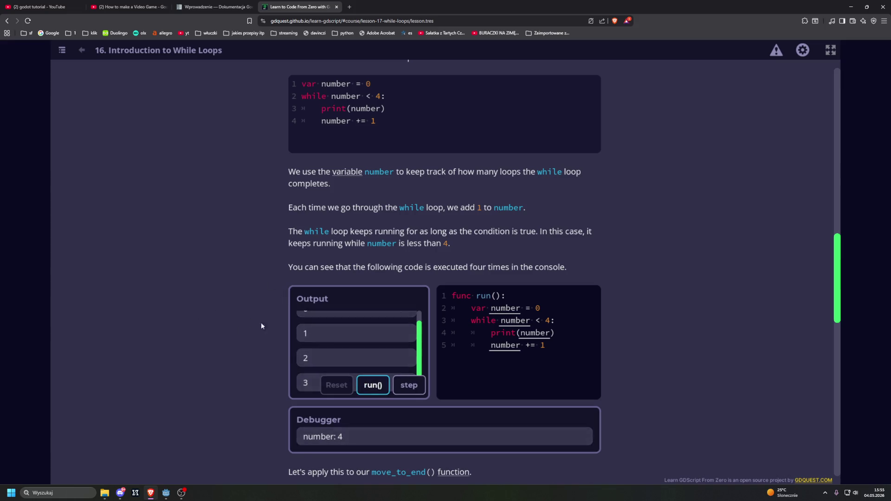
scroll(305, 342, "down", 1)
scroll(307, 346, "down", 1)
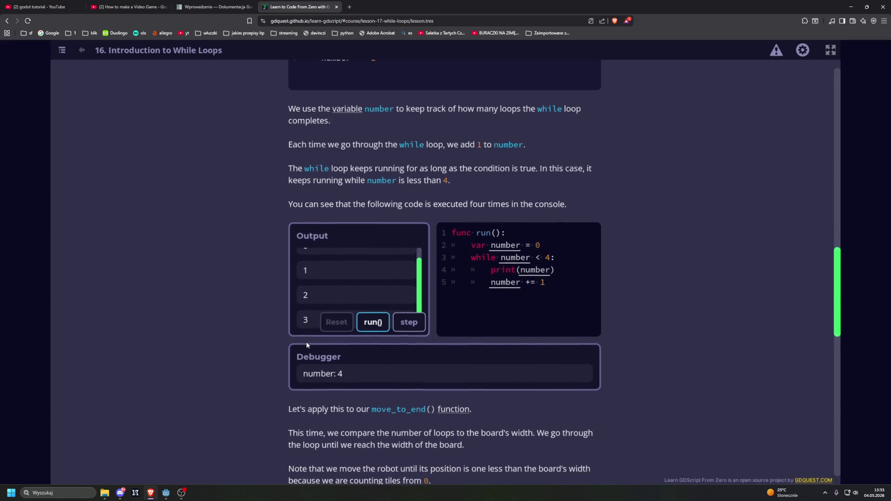
scroll(313, 304, "up", 3)
scroll(234, 294, "down", 5)
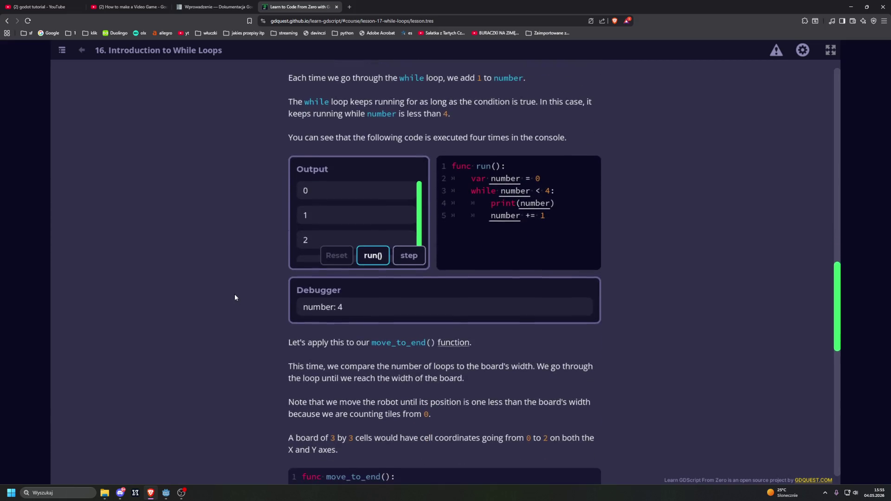
scroll(234, 297, "down", 2)
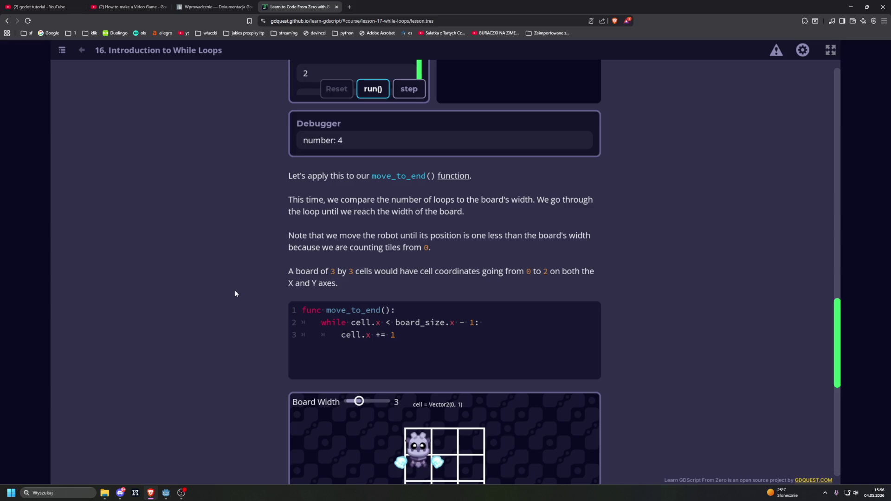
scroll(236, 293, "down", 1)
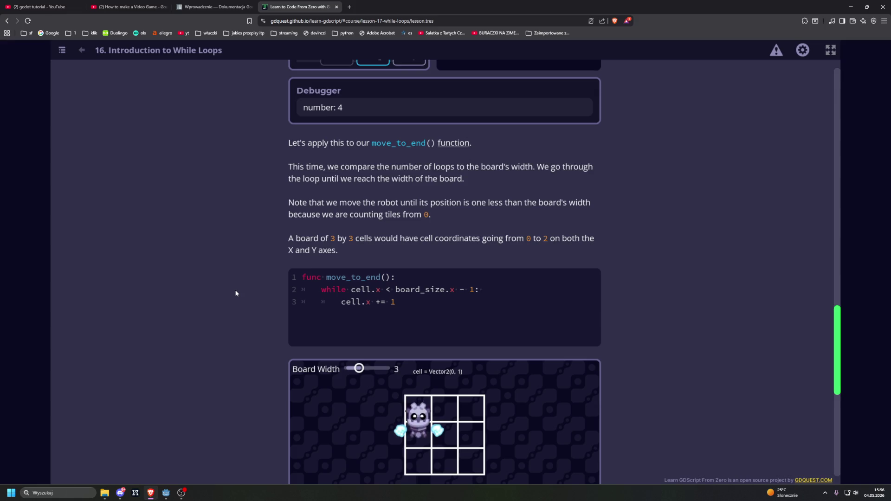
Run move_to_end() on the 3-column board, then widen it to 8 columns and run again
scroll(236, 294, "down", 2)
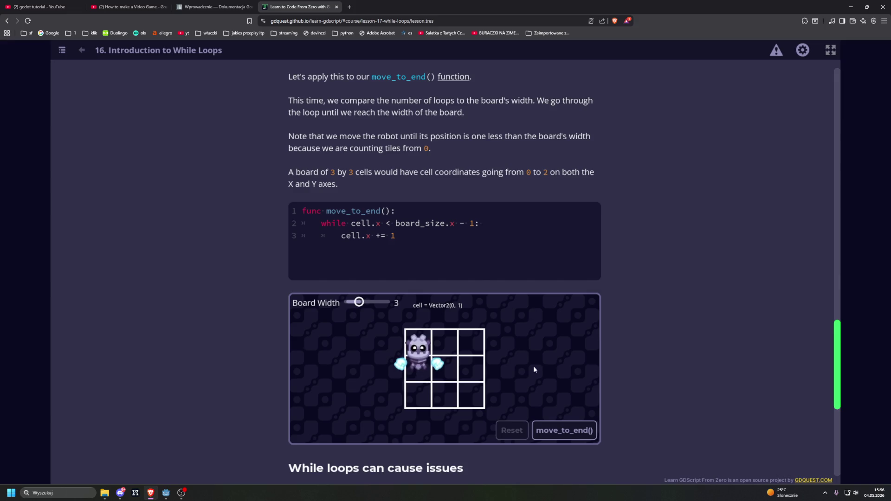
left_click(562, 430)
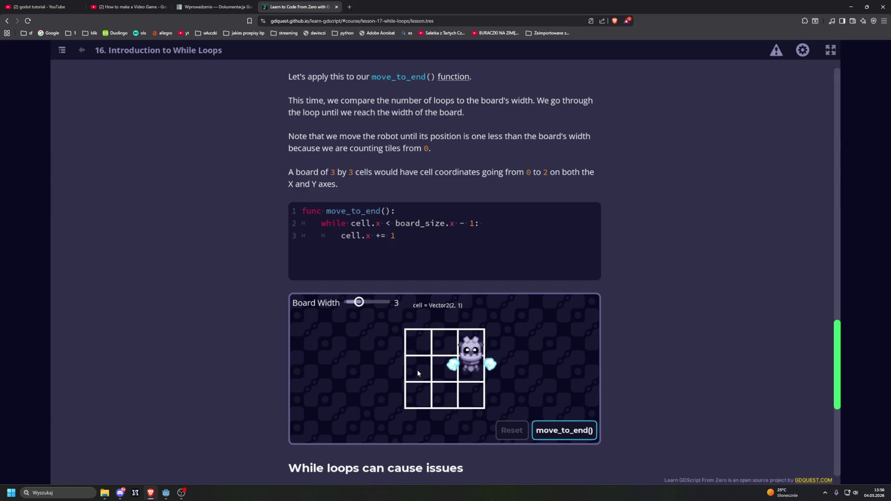
left_click_drag(359, 302, 379, 302)
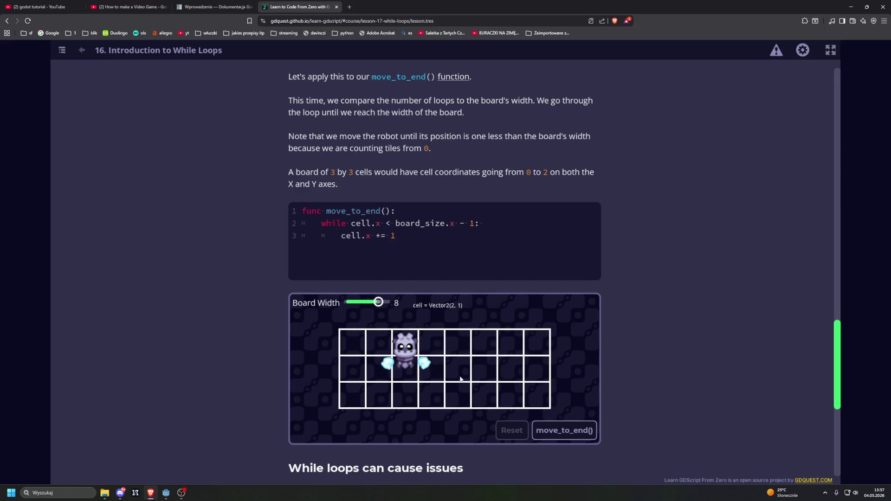
key("Tab")
key("Return")
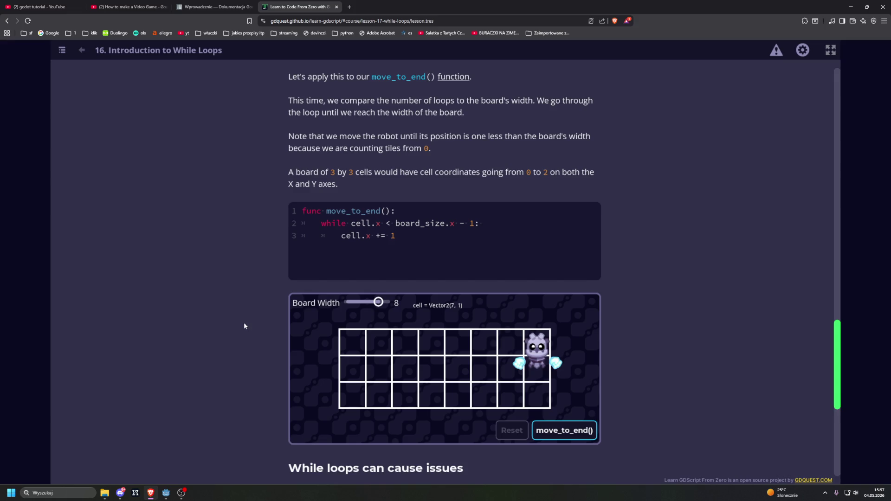
Widen the board to 9 columns and run move_to_end(), leaving the robot at Vector2(8, 1)
key("shift+Tab")
key("Right")
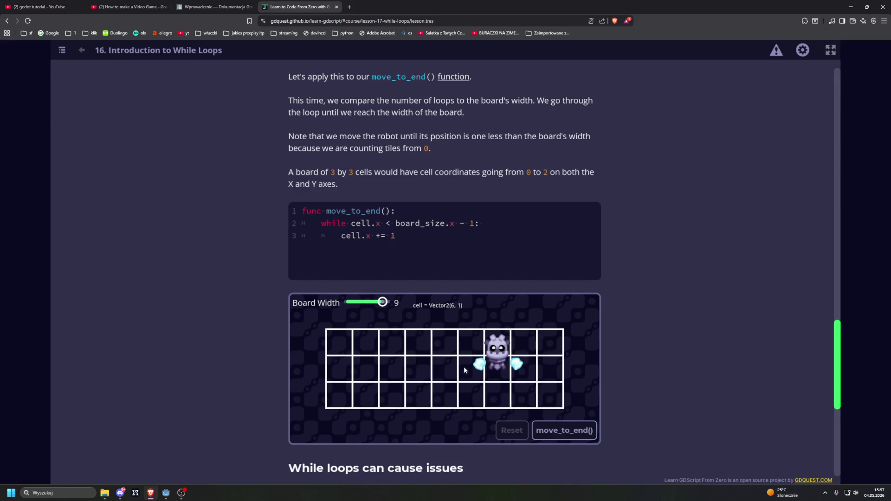
left_click(565, 430)
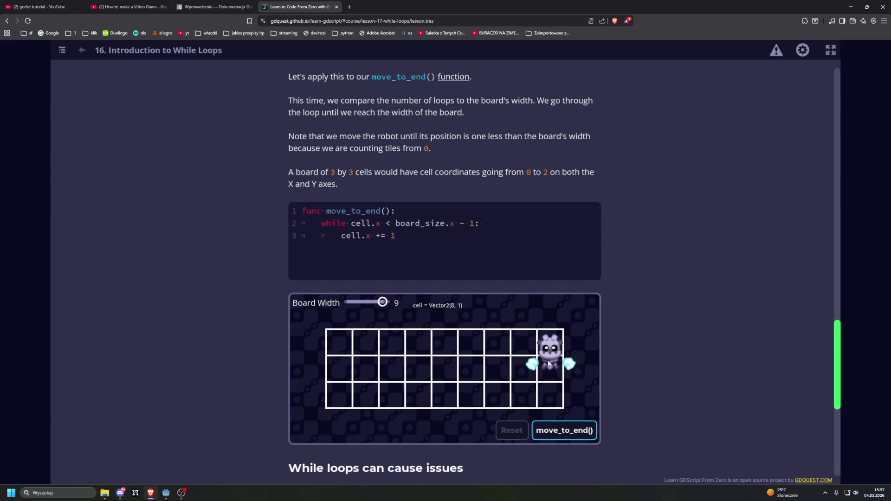
scroll(550, 336, "down", 3)
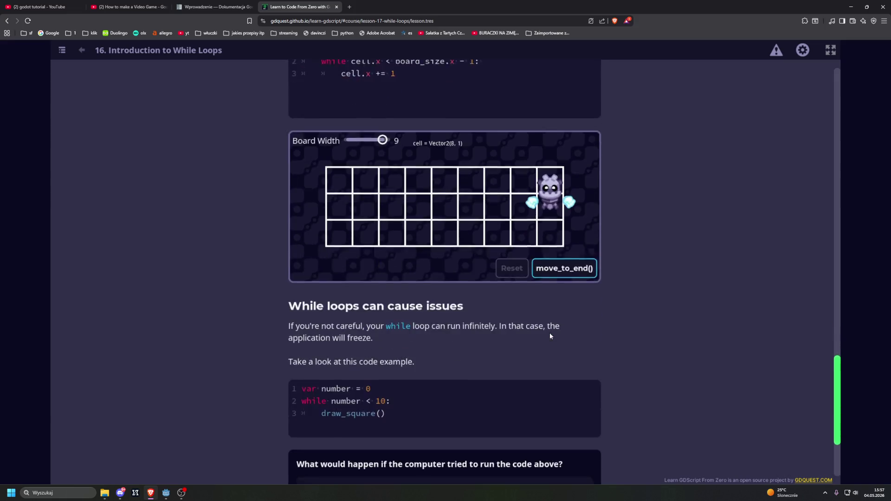
Answer the quiz with 'It would draw squares infinitely until the program is terminated' and submit it
scroll(543, 325, "down", 2)
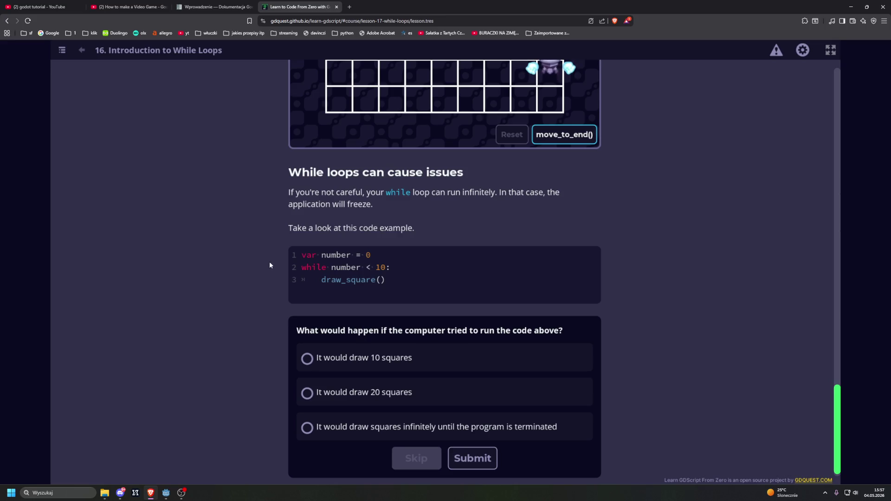
scroll(280, 326, "down", 1)
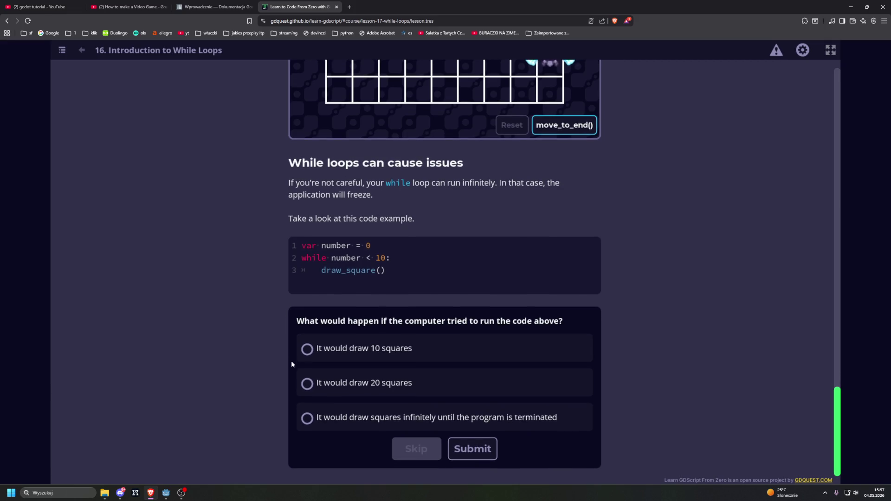
left_click(306, 418)
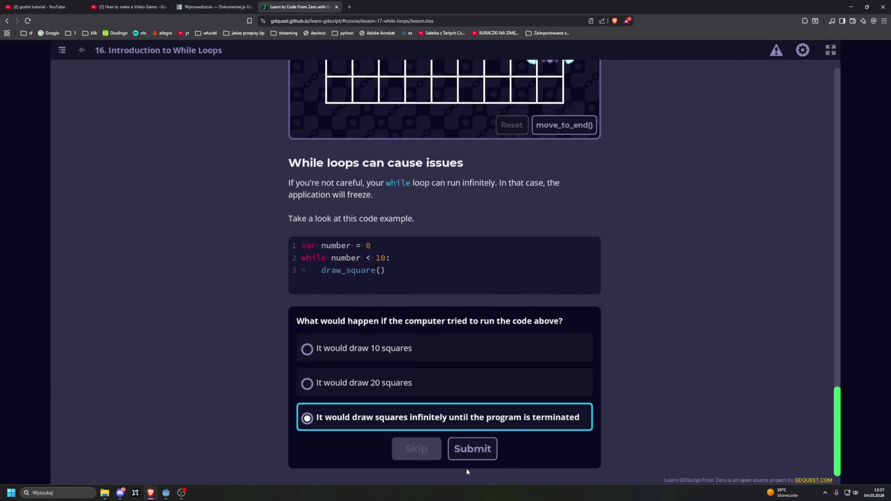
left_click(474, 453)
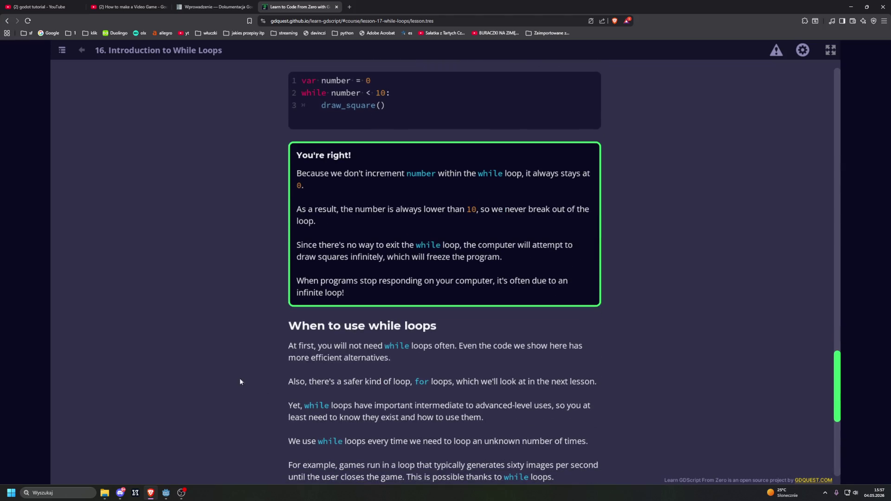
scroll(241, 379, "down", 4)
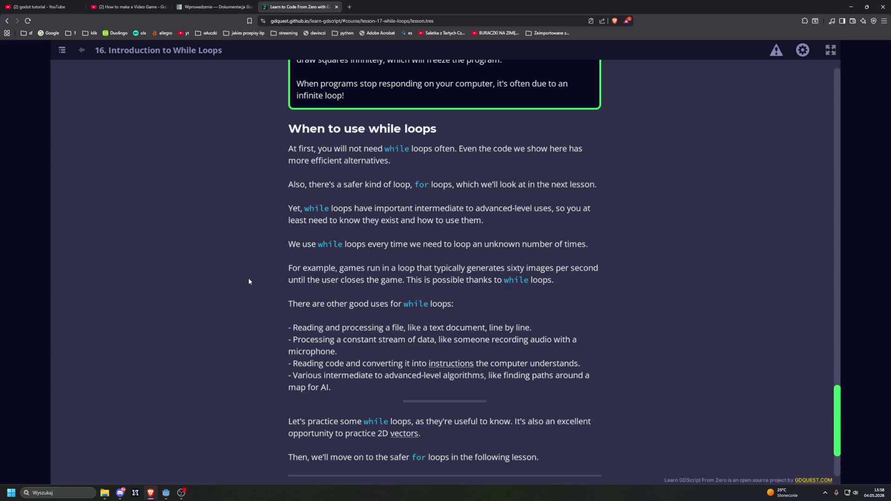
scroll(249, 281, "down", 2)
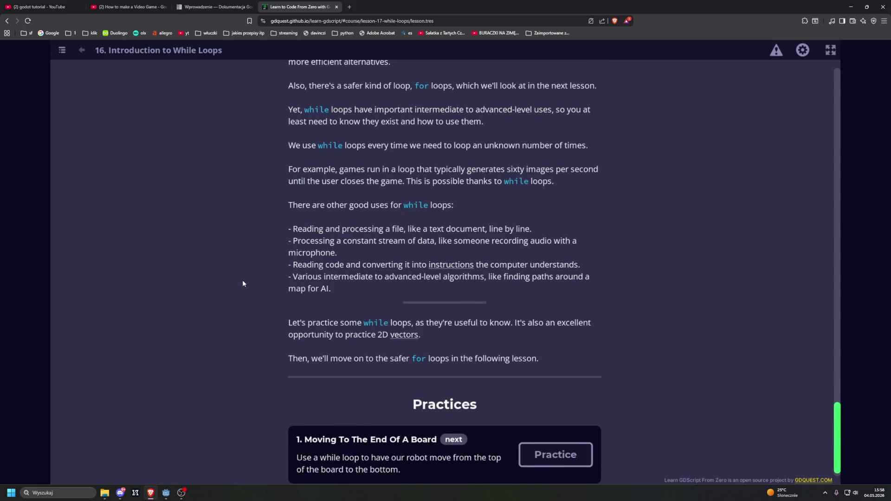
Open the Moving To The End Of A Board practice and place the cursor on line 2 of move_to_bottom()
scroll(242, 283, "down", 1)
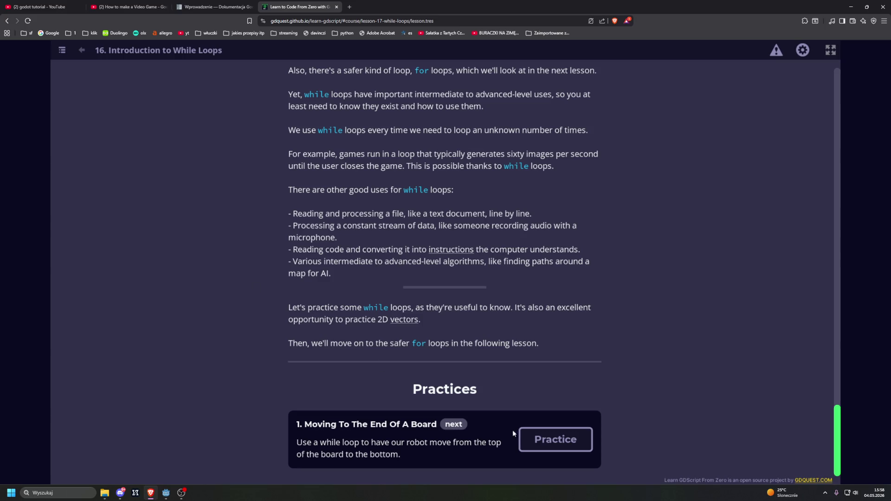
left_click(552, 440)
left_click(441, 242)
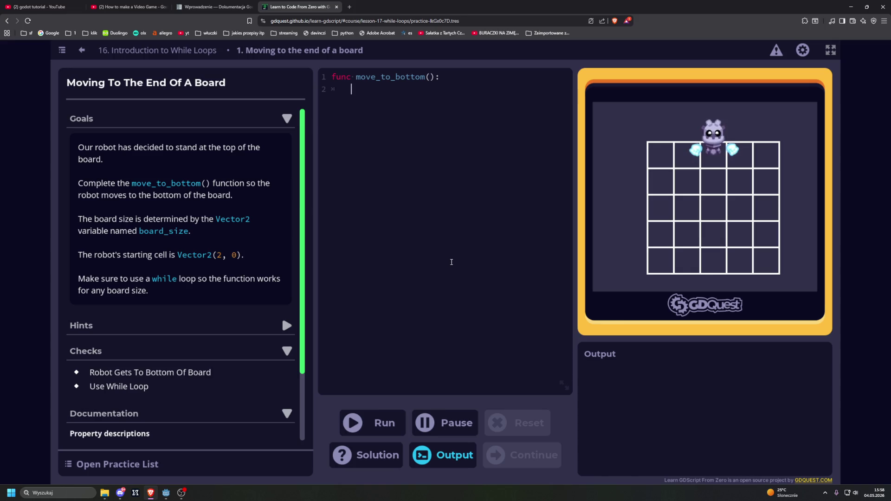
Type 'While' at the start of line 2 in the move_to_bottom() function body
scroll(224, 263, "down", 1)
scroll(224, 263, "up", 1)
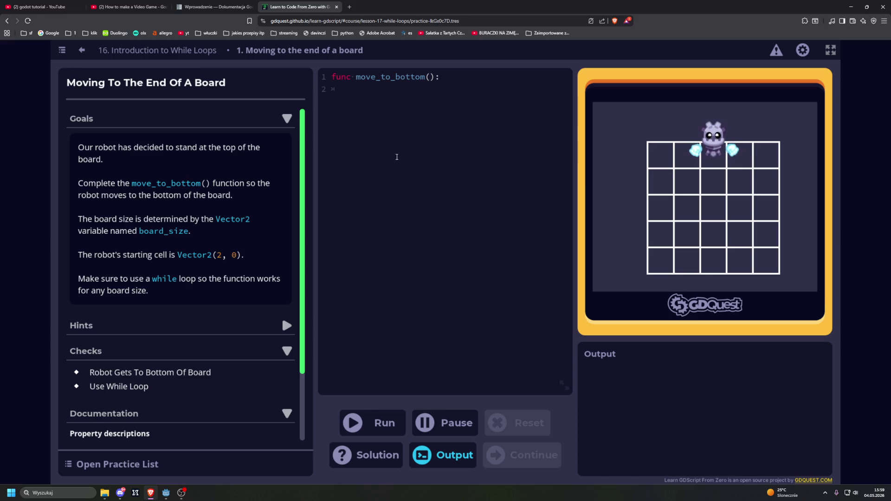
type("while")
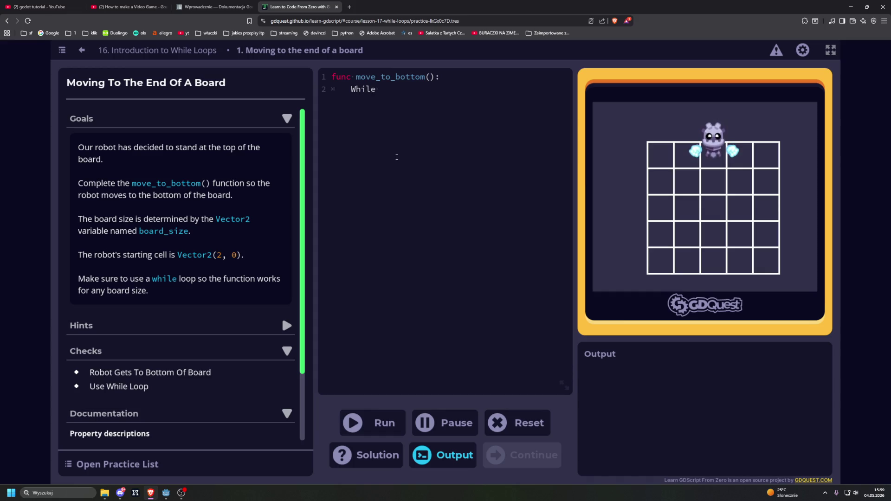